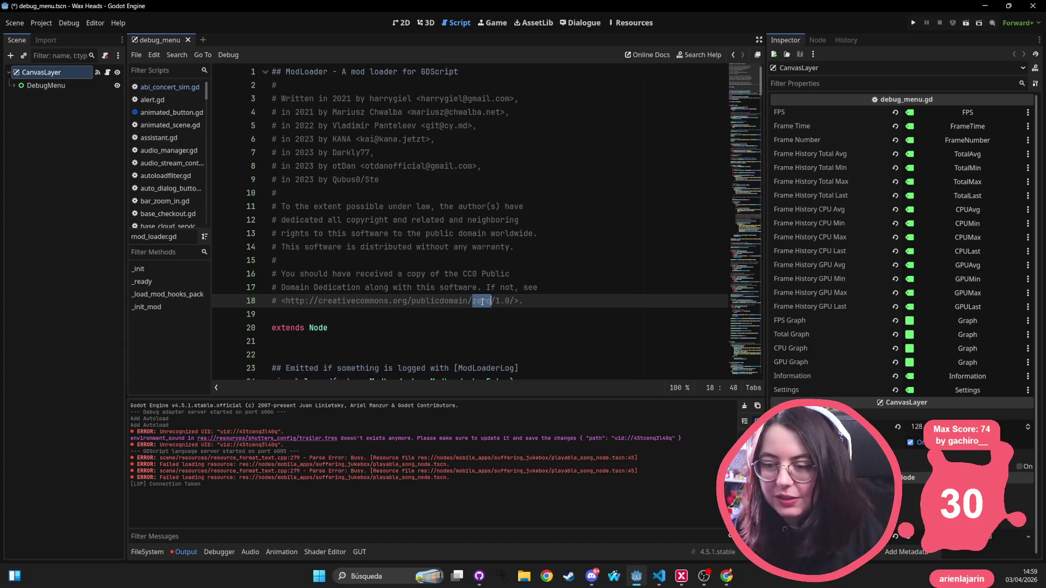
Step: Open the EditorPlugin class reference from the open-scripts list and scroll through its documentation
{"action": "scroll", "coordinate": [184, 103], "scroll_direction": "down", "scroll_amount": 3}
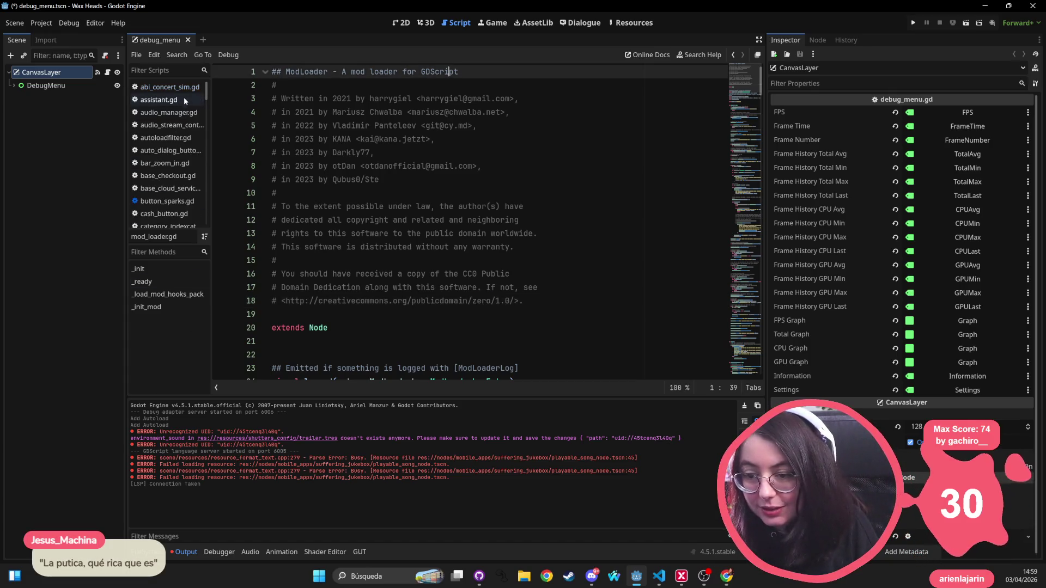
{"action": "left_click", "coordinate": [183, 90]}
{"action": "scroll", "coordinate": [183, 89], "scroll_direction": "down", "scroll_amount": 4}
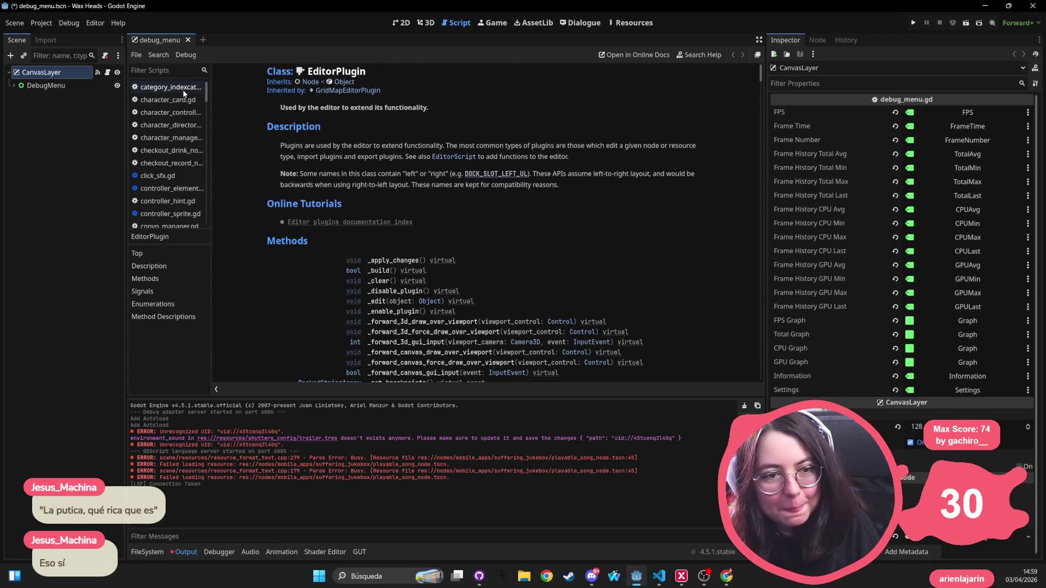
{"action": "scroll", "coordinate": [181, 88], "scroll_direction": "down", "scroll_amount": 5}
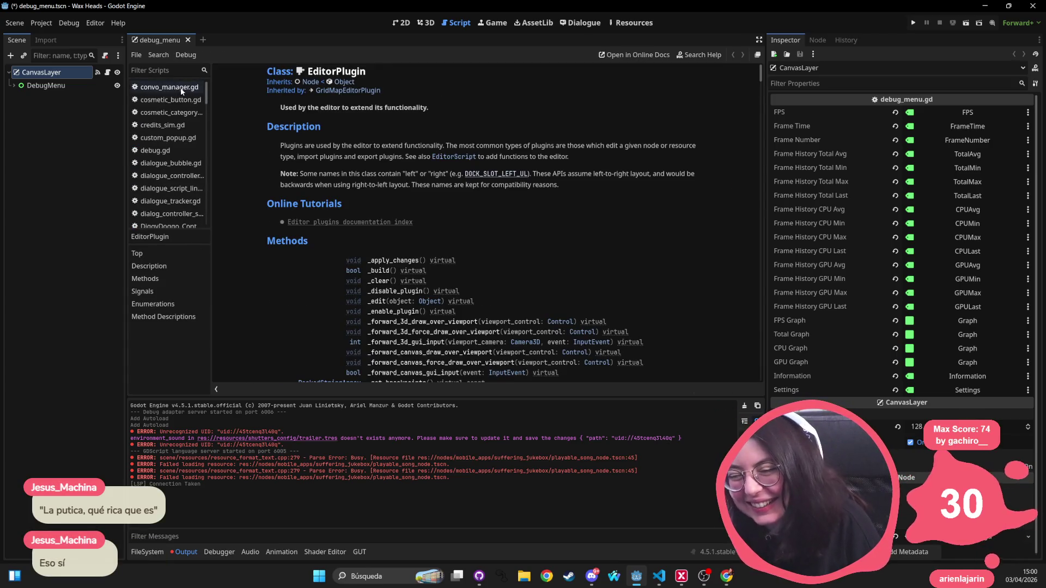
{"action": "scroll", "coordinate": [164, 81], "scroll_direction": "down", "scroll_amount": 1}
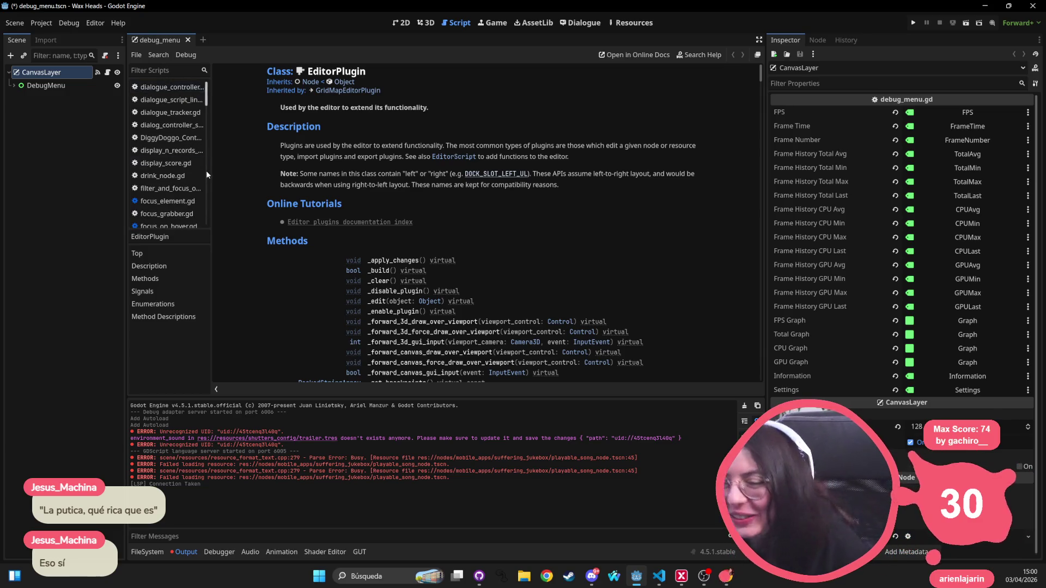
{"action": "scroll", "coordinate": [162, 93], "scroll_direction": "down", "scroll_amount": 4}
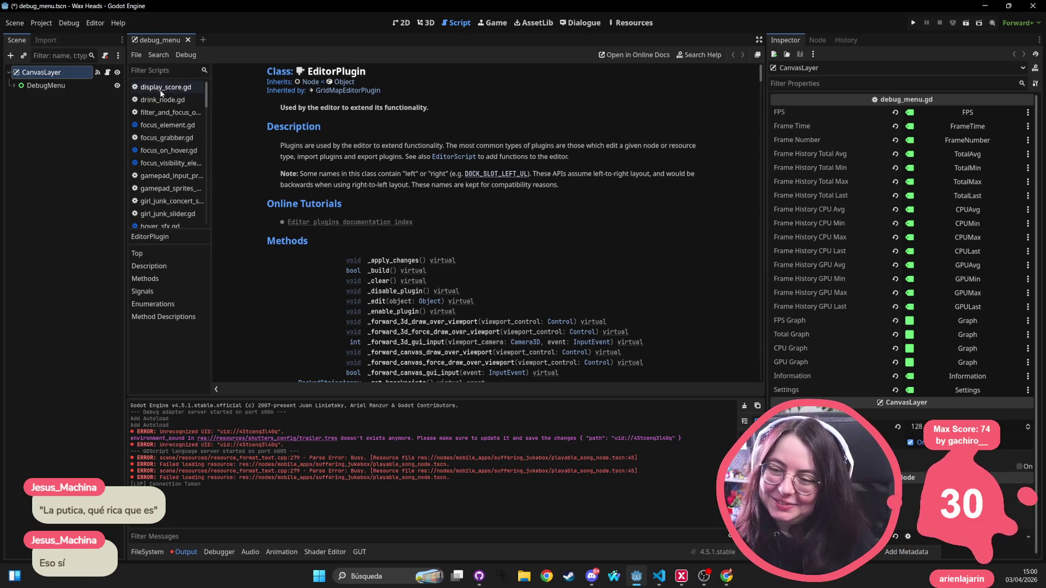
{"action": "scroll", "coordinate": [161, 94], "scroll_direction": "down", "scroll_amount": 4}
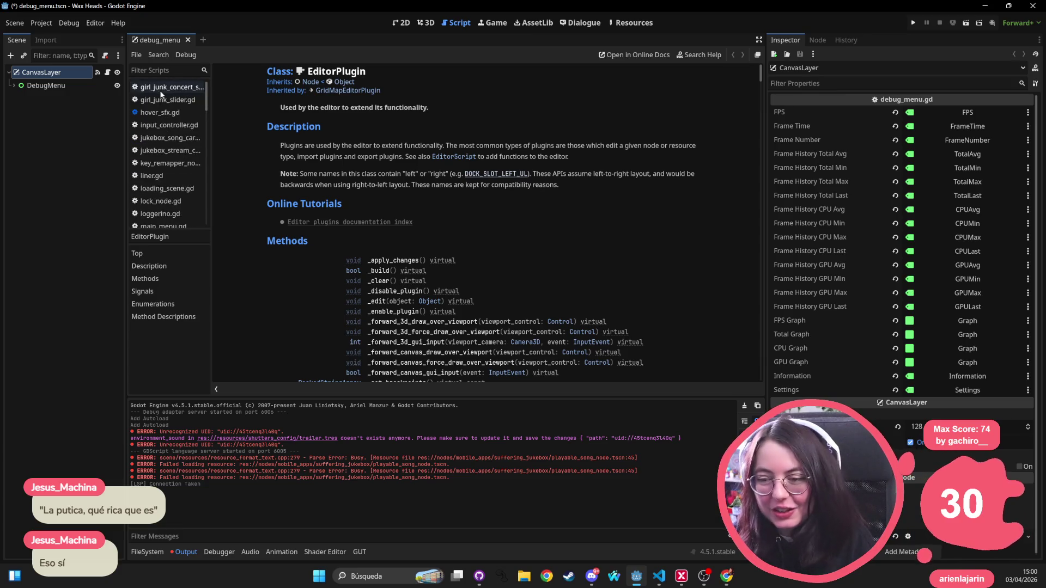
{"action": "scroll", "coordinate": [161, 94], "scroll_direction": "down", "scroll_amount": 4}
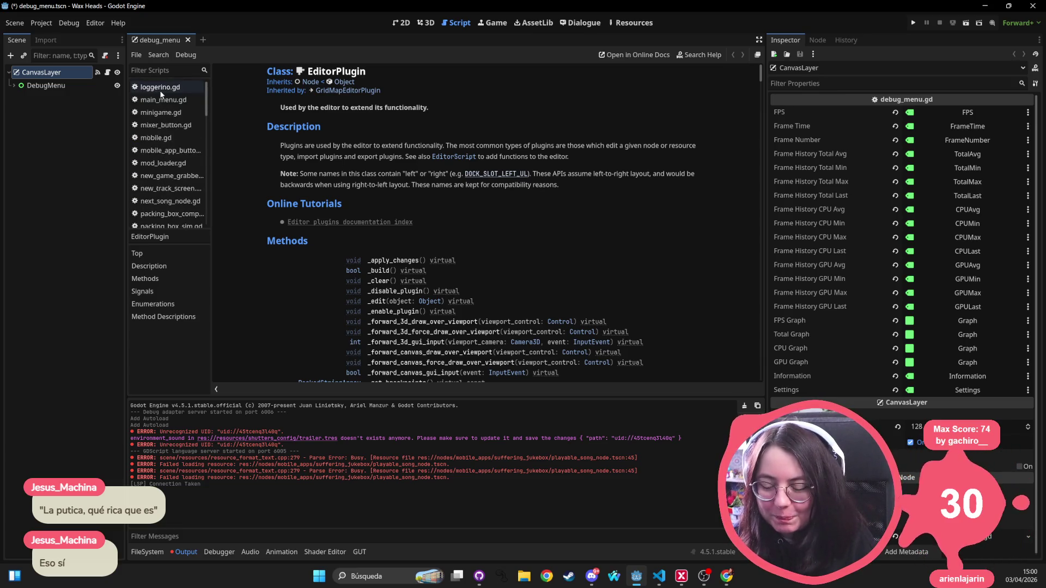
{"action": "scroll", "coordinate": [161, 95], "scroll_direction": "down", "scroll_amount": 4}
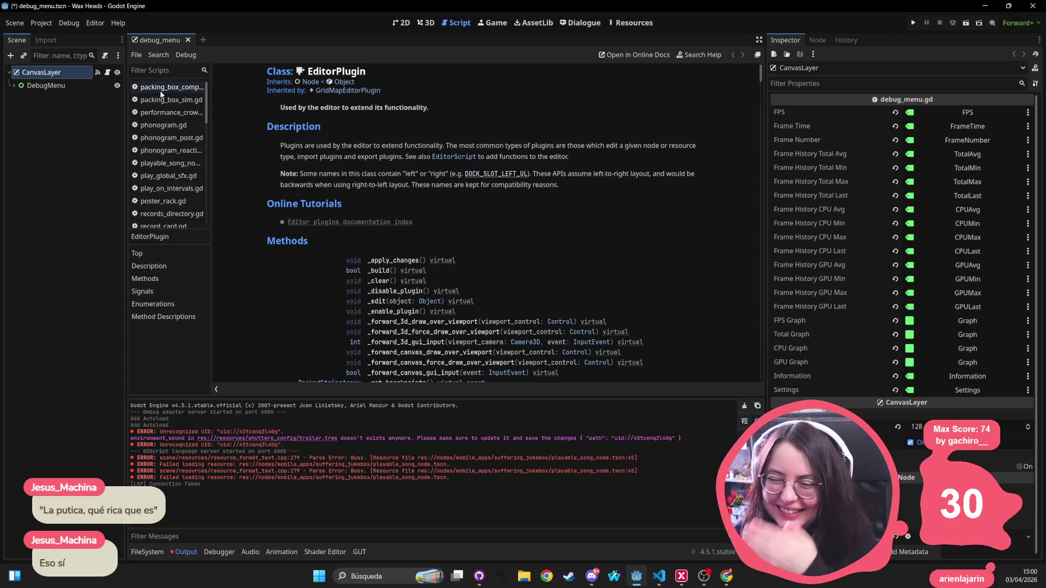
{"action": "scroll", "coordinate": [161, 94], "scroll_direction": "down", "scroll_amount": 4}
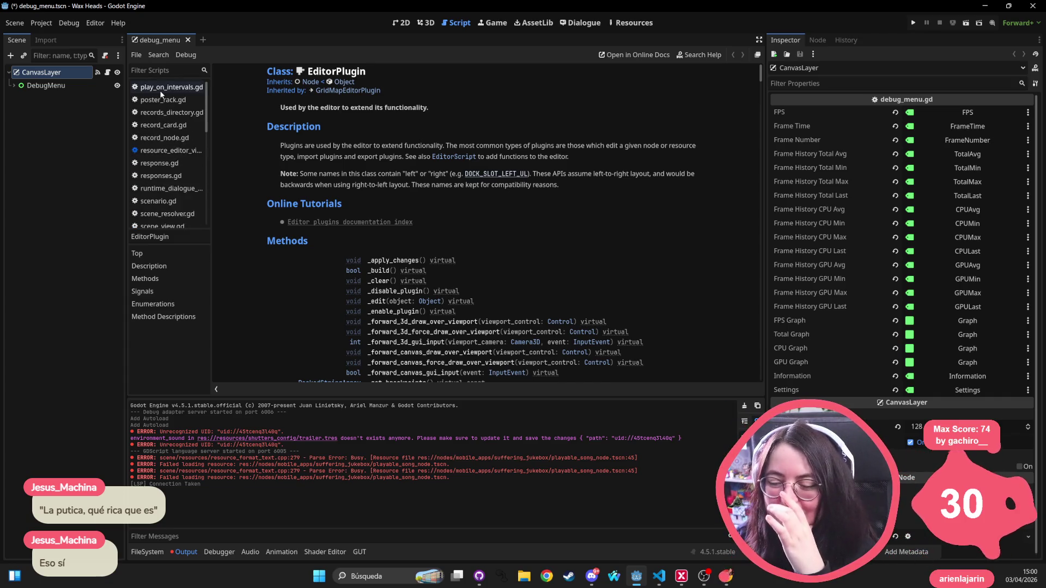
{"action": "scroll", "coordinate": [162, 90], "scroll_direction": "down", "scroll_amount": 4}
{"action": "scroll", "coordinate": [162, 89], "scroll_direction": "down", "scroll_amount": 4}
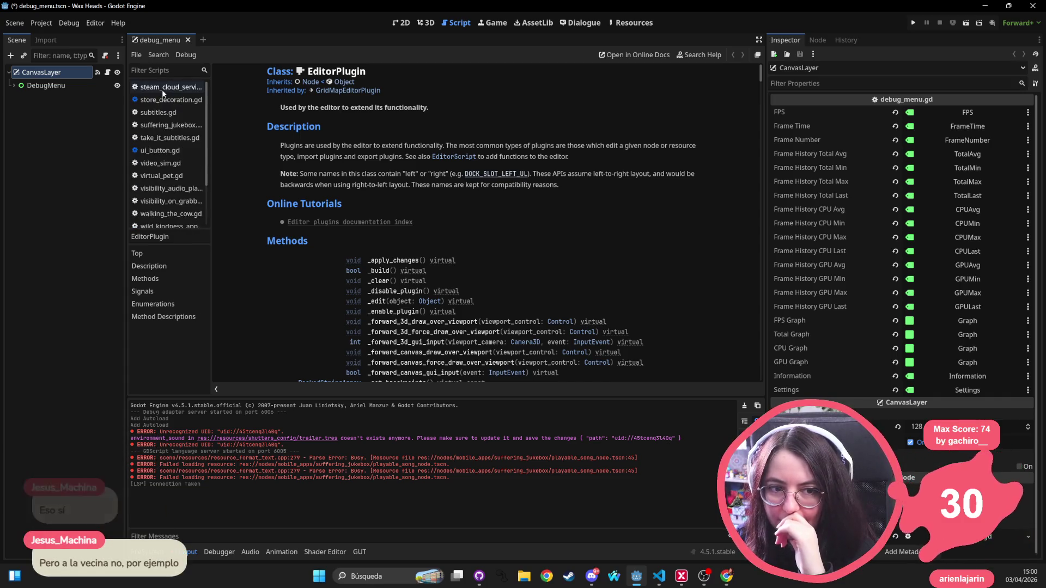
{"action": "scroll", "coordinate": [163, 92], "scroll_direction": "down", "scroll_amount": 4}
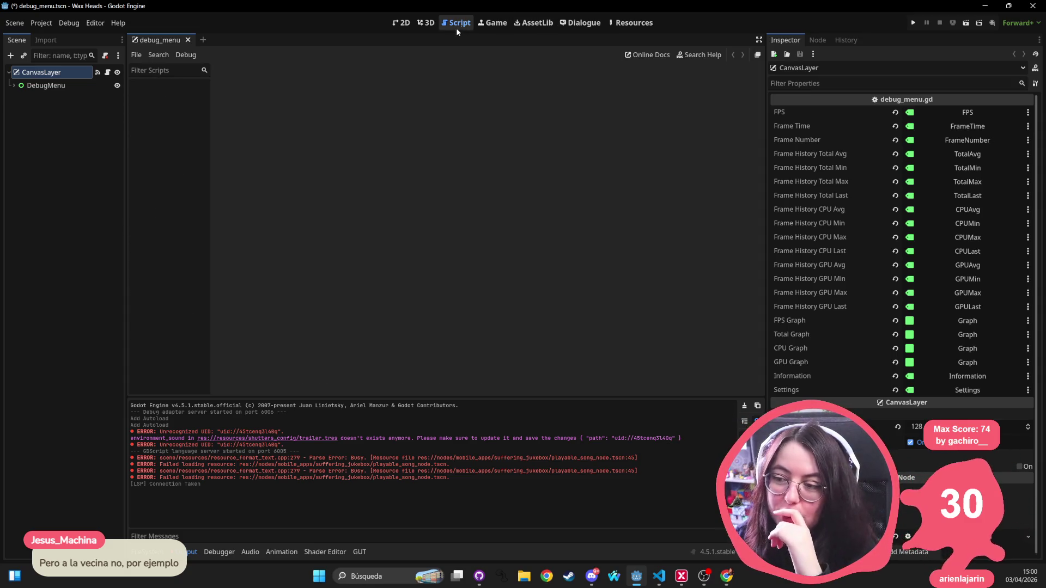
Step: Switch to the 2D view and zoom in on the debug_menu scene
{"action": "left_click", "coordinate": [410, 26]}
{"action": "scroll", "coordinate": [518, 219], "scroll_direction": "down", "scroll_amount": 5}
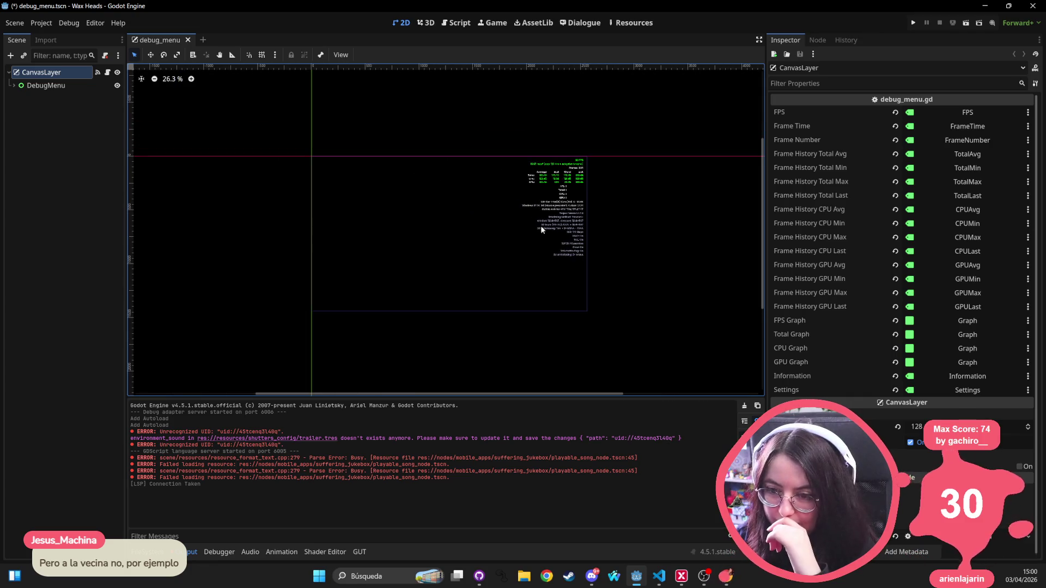
{"action": "scroll", "coordinate": [519, 219], "scroll_direction": "up", "scroll_amount": 4}
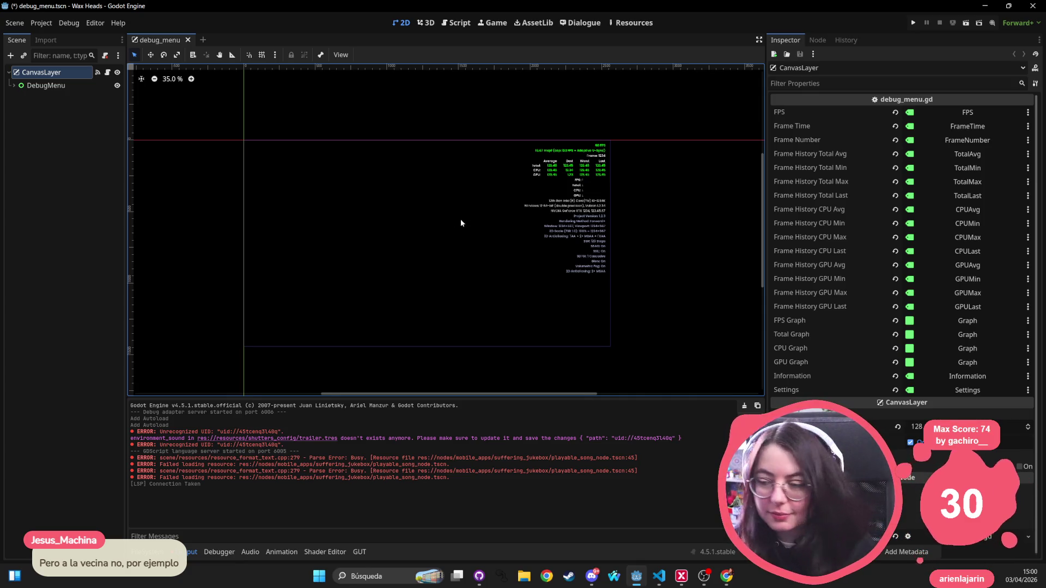
{"action": "scroll", "coordinate": [460, 218], "scroll_direction": "up", "scroll_amount": 2}
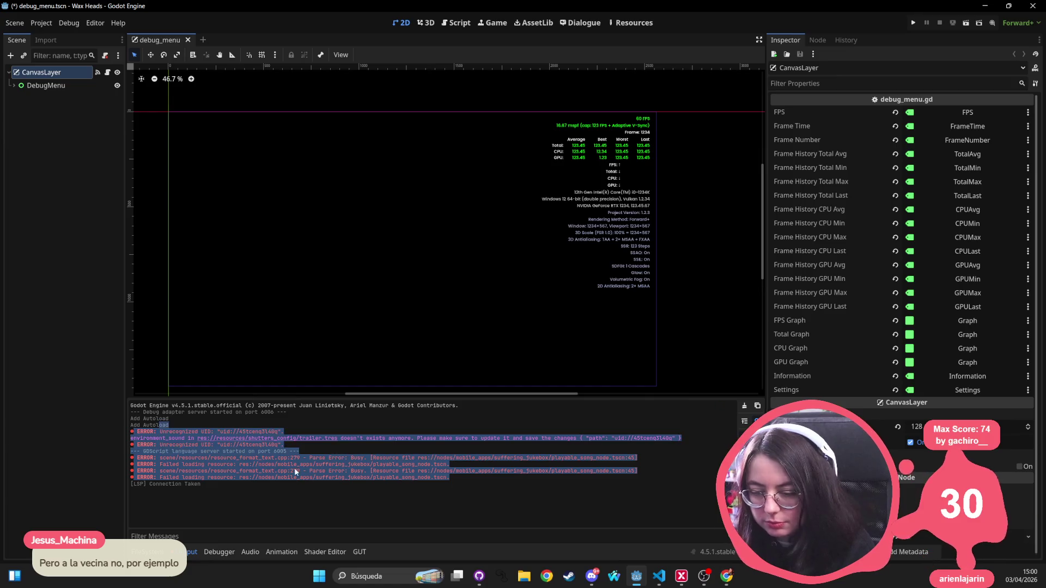
Step: Clear the output log, save the debug_menu scene and run the game
{"action": "left_click", "coordinate": [744, 405]}
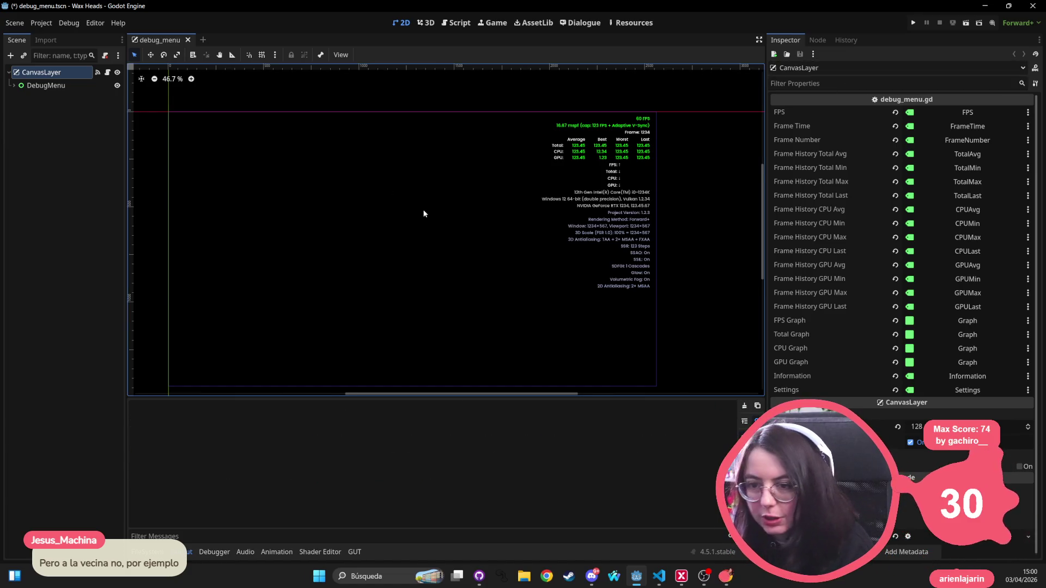
{"action": "key", "text": "ctrl+s"}
{"action": "left_click", "coordinate": [913, 23]}
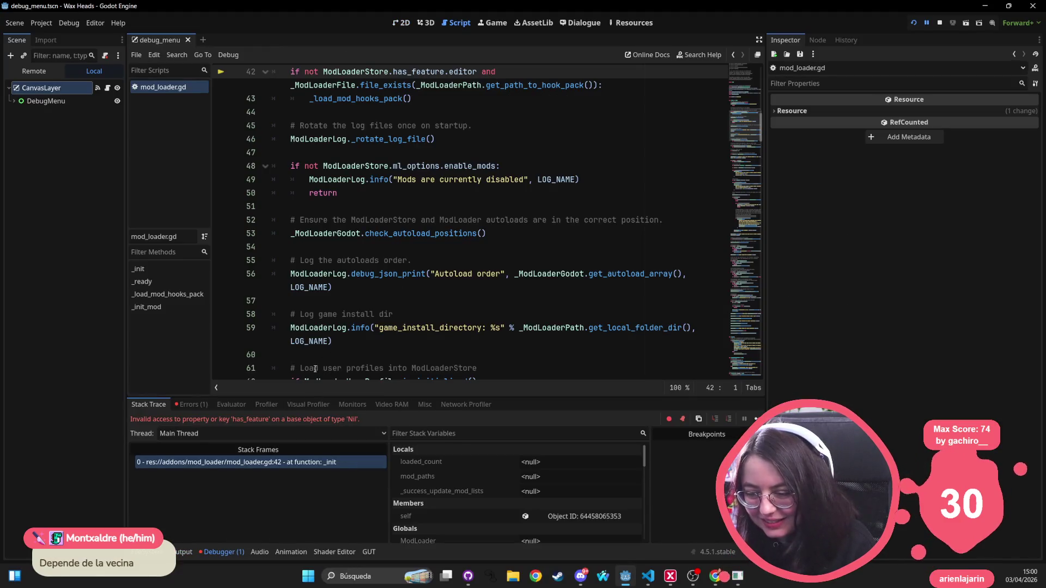
Step: Inspect ModLoaderStore on line 42, stop the game, and review the Globals > Autoload order
{"action": "double_click", "coordinate": [342, 66]}
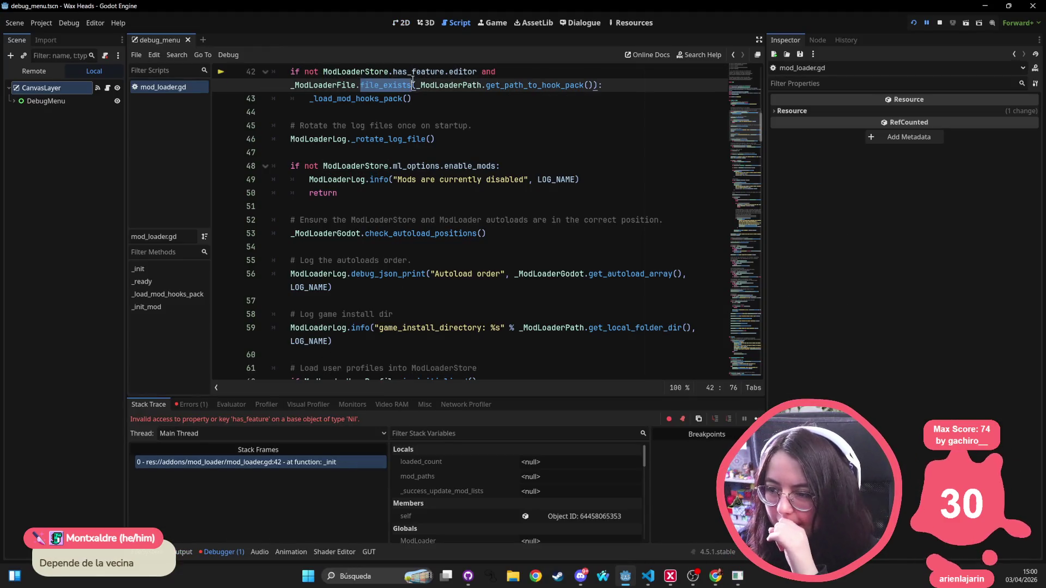
{"action": "left_click", "coordinate": [938, 22]}
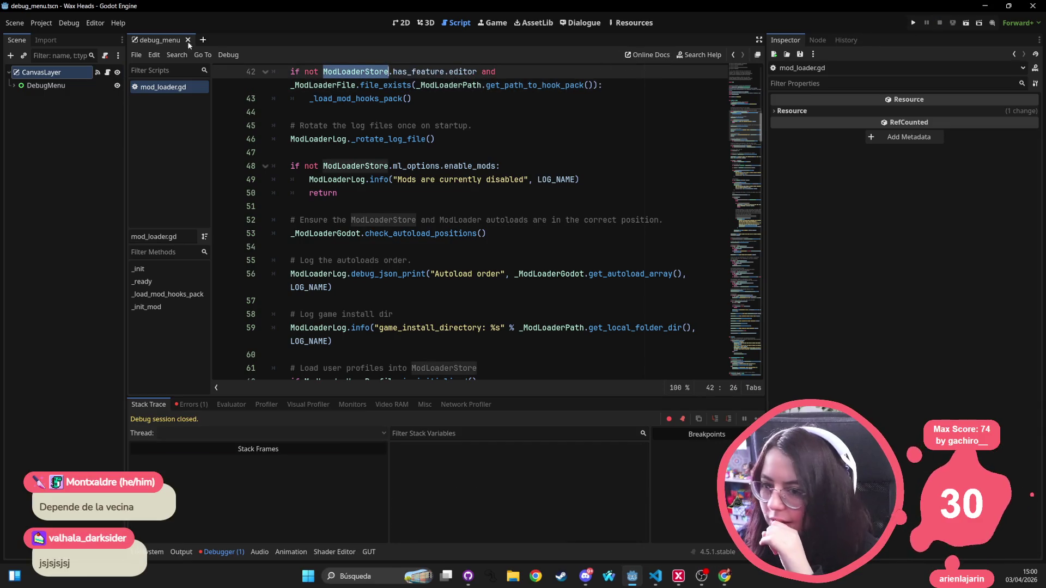
{"action": "left_click", "coordinate": [49, 23]}
{"action": "left_click", "coordinate": [51, 37]}
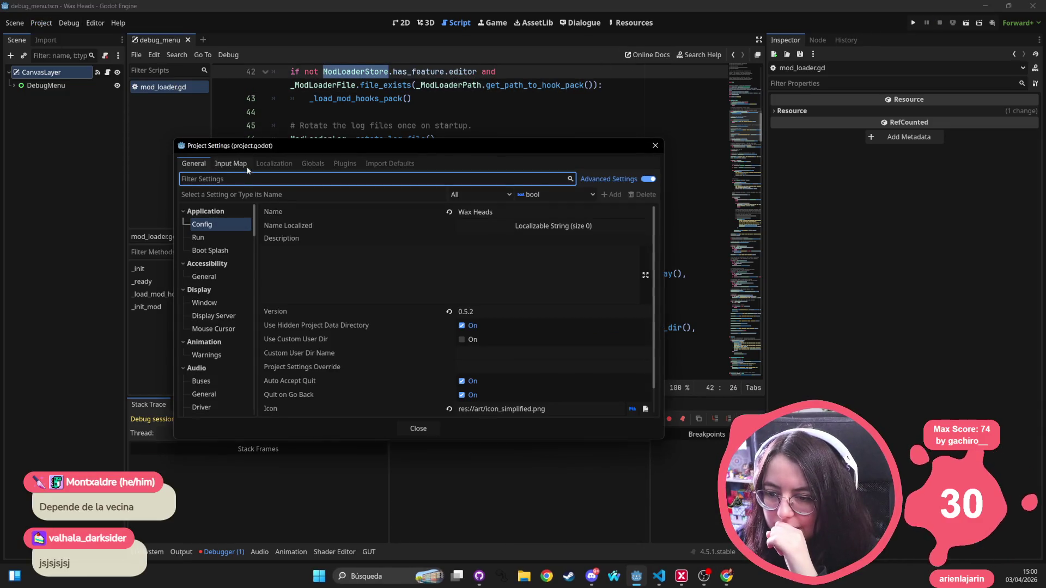
{"action": "left_click", "coordinate": [230, 163]}
{"action": "left_click", "coordinate": [313, 164]}
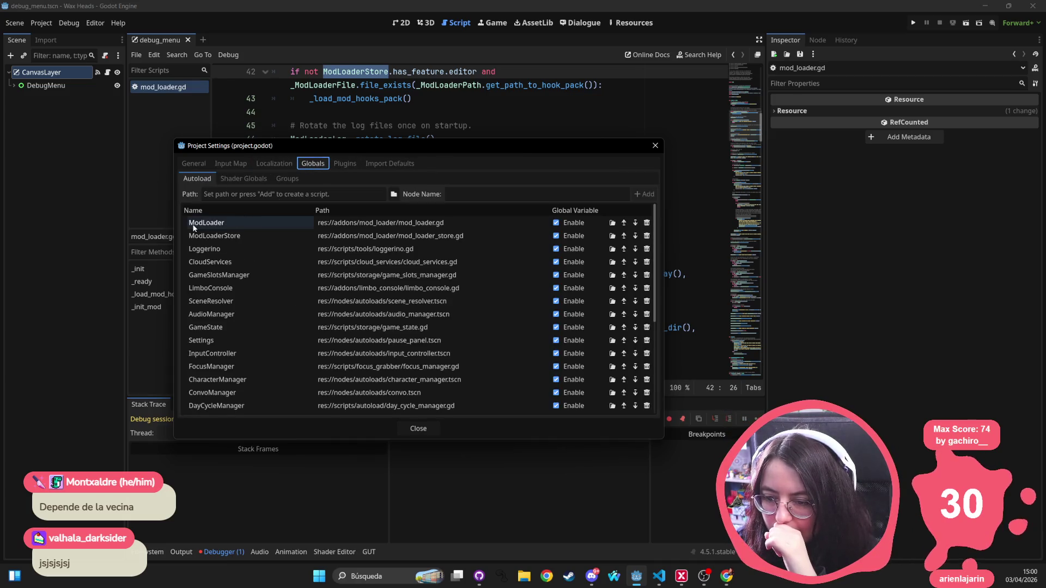
{"action": "left_click", "coordinate": [266, 239]}
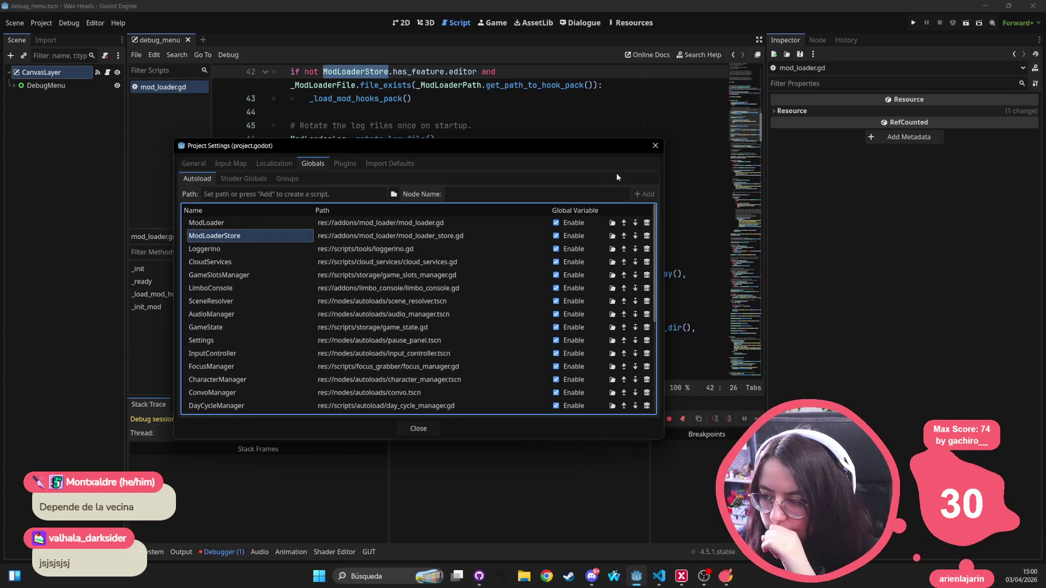
{"action": "left_click", "coordinate": [655, 145]}
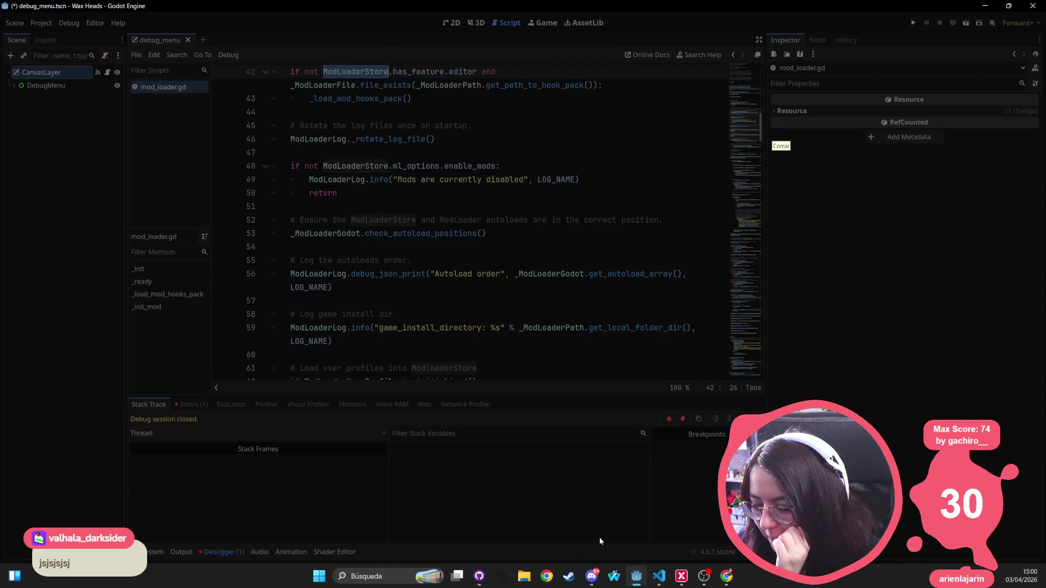
{"action": "left_click", "coordinate": [636, 575]}
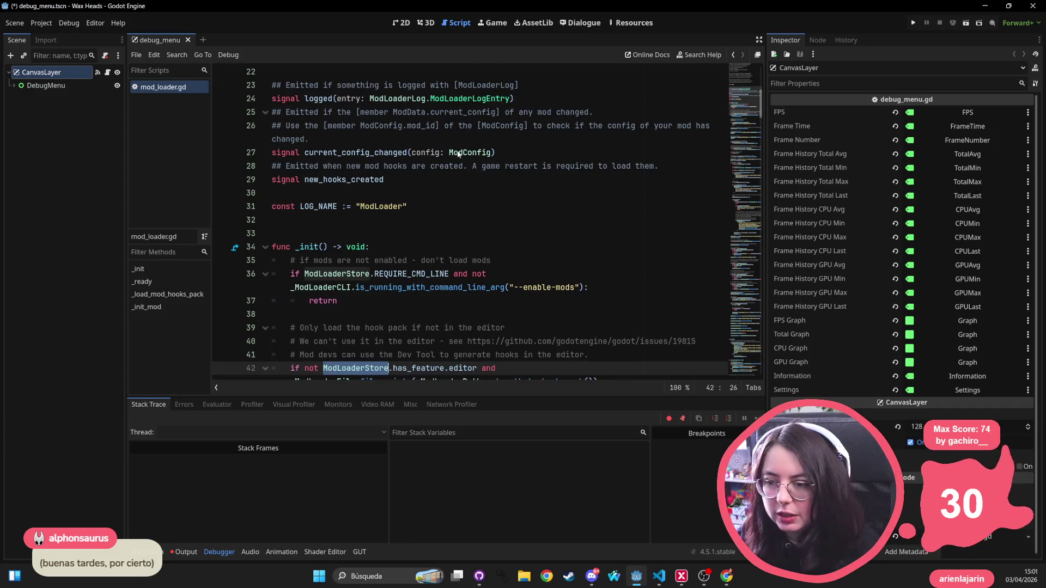
Step: Review the signal documentation comments on lines 25–30, selecting mod_id, ModConfig and config
{"action": "left_click", "coordinate": [439, 123]}
{"action": "key", "text": "Down"}
{"action": "key", "text": "Down"}
{"action": "key", "text": "ctrl+d"}
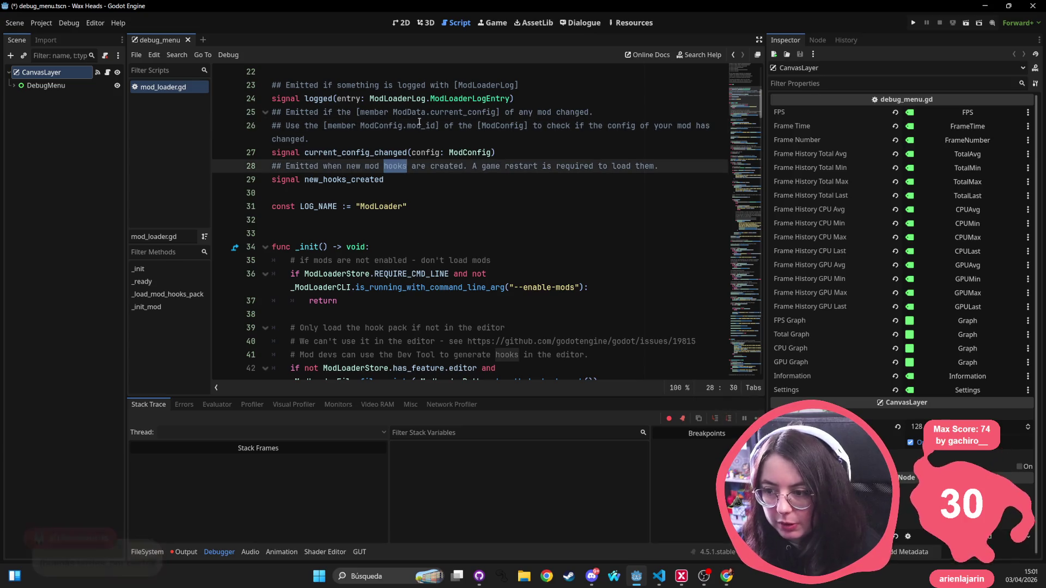
{"action": "double_click", "coordinate": [424, 125]}
{"action": "double_click", "coordinate": [503, 126]}
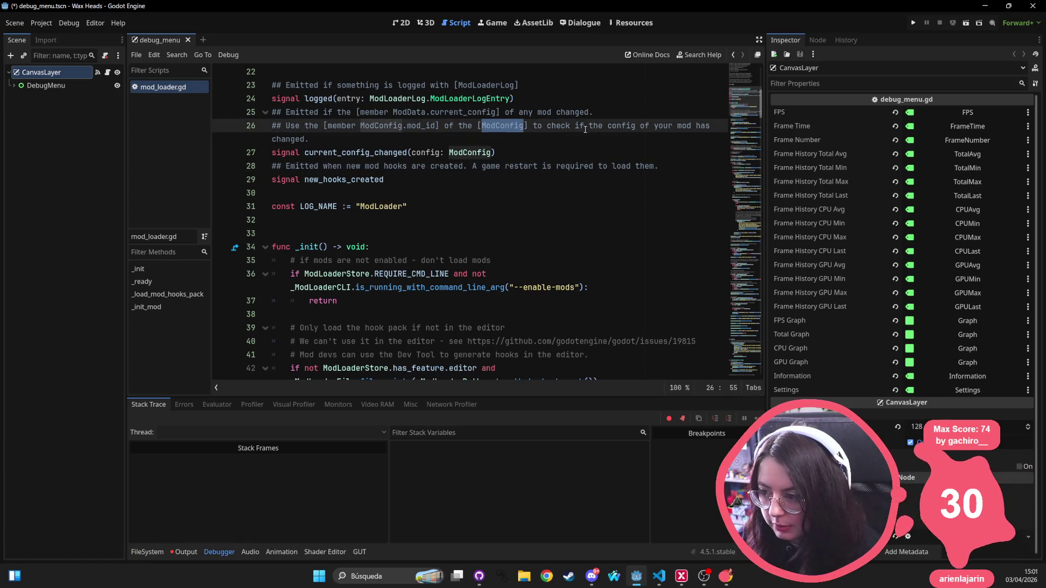
{"action": "double_click", "coordinate": [615, 126]}
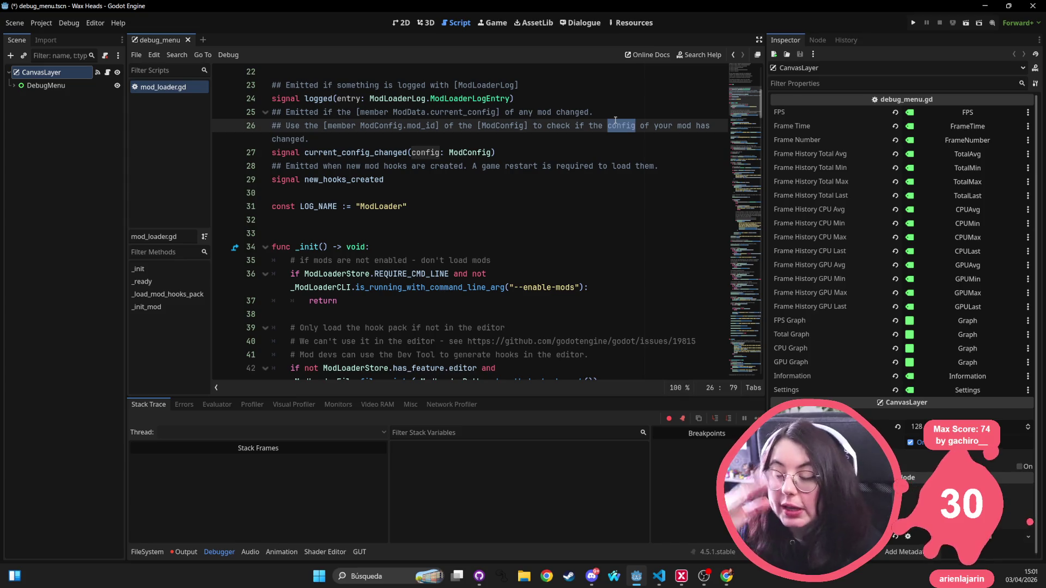
{"action": "left_click_drag", "start_coordinate": [657, 166], "coordinate": [246, 167]}
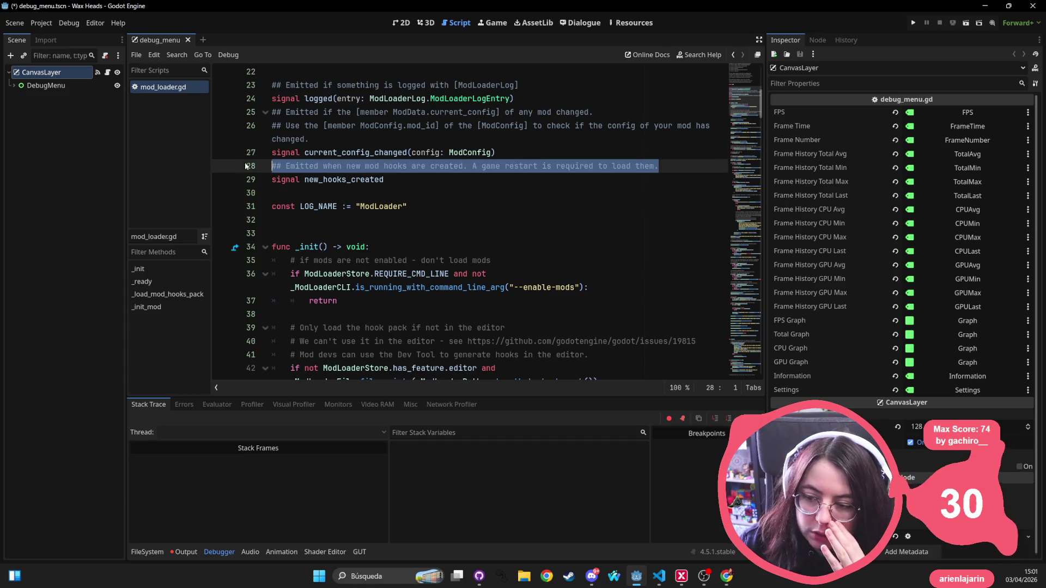
{"action": "mouse_move", "coordinate": [326, 139]}
{"action": "left_mouse_down"}
{"action": "mouse_move", "coordinate": [240, 113]}
{"action": "mouse_move", "coordinate": [236, 126]}
{"action": "left_mouse_up"}
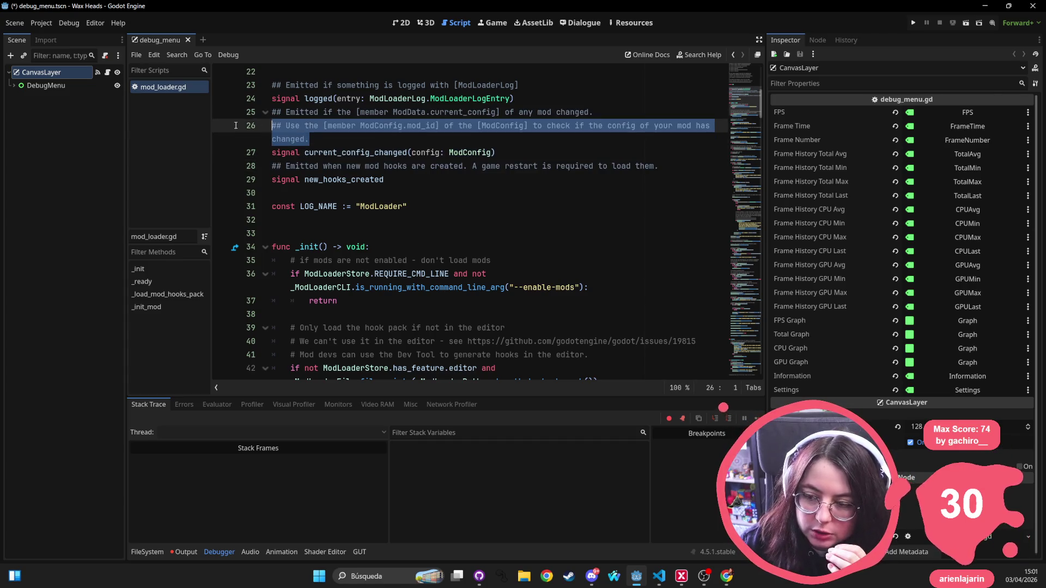
{"action": "triple_click", "coordinate": [321, 113]}
{"action": "left_click", "coordinate": [372, 188]}
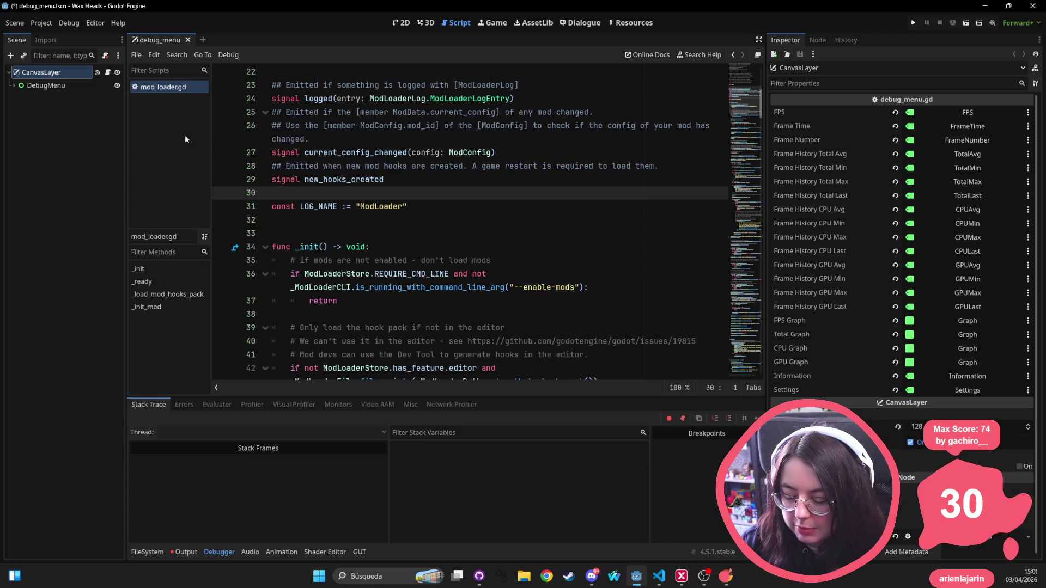
Step: Run the project to reproduce the Nil 'has_feature' error at line 42, then stop it
{"action": "left_click", "coordinate": [41, 23]}
{"action": "left_click", "coordinate": [651, 104]}
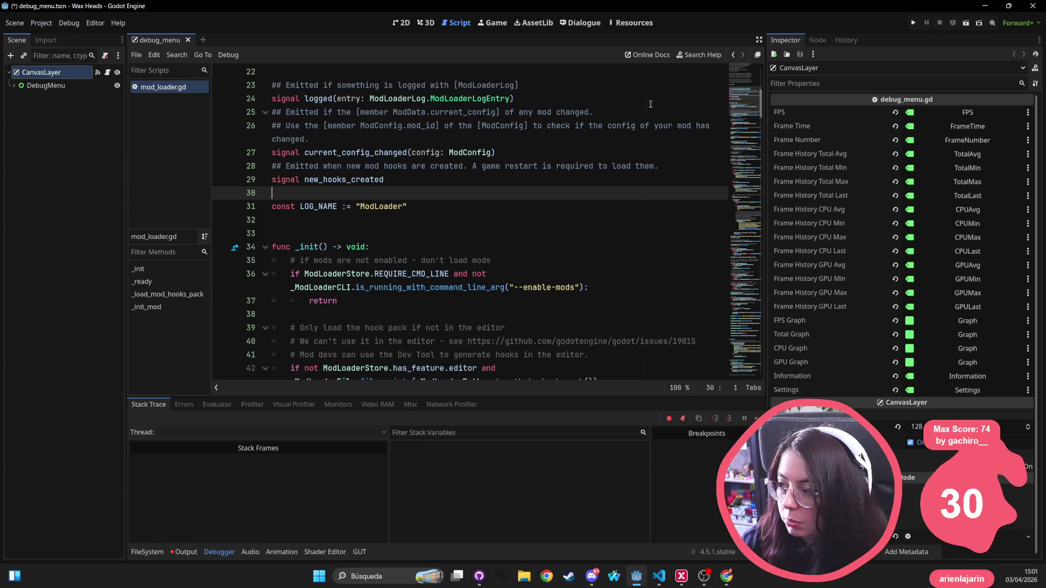
{"action": "left_click", "coordinate": [913, 22]}
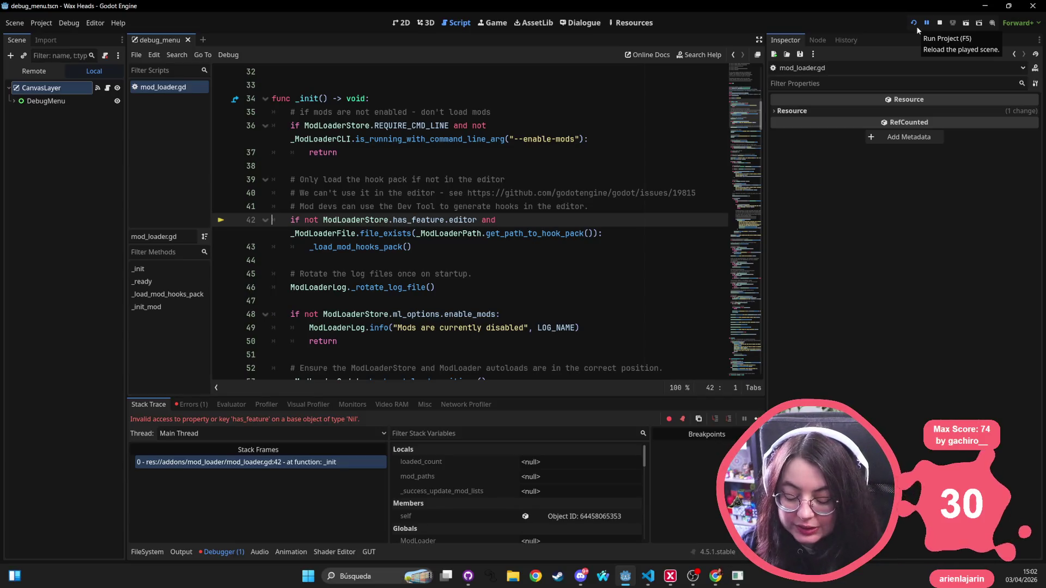
{"action": "left_click", "coordinate": [940, 23]}
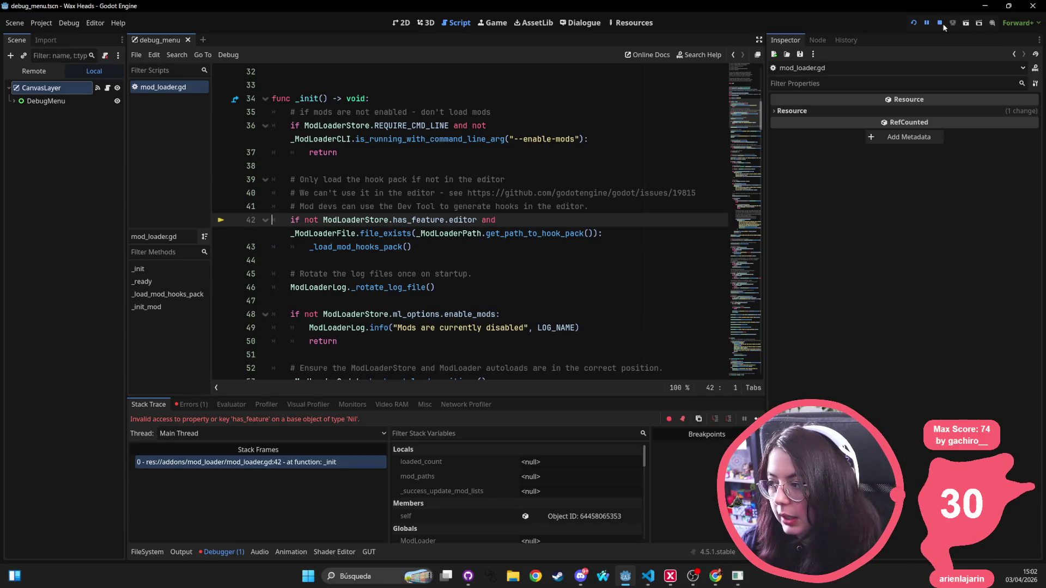
{"action": "key", "text": "Up"}
{"action": "key", "text": "Up"}
{"action": "key", "text": "Up"}
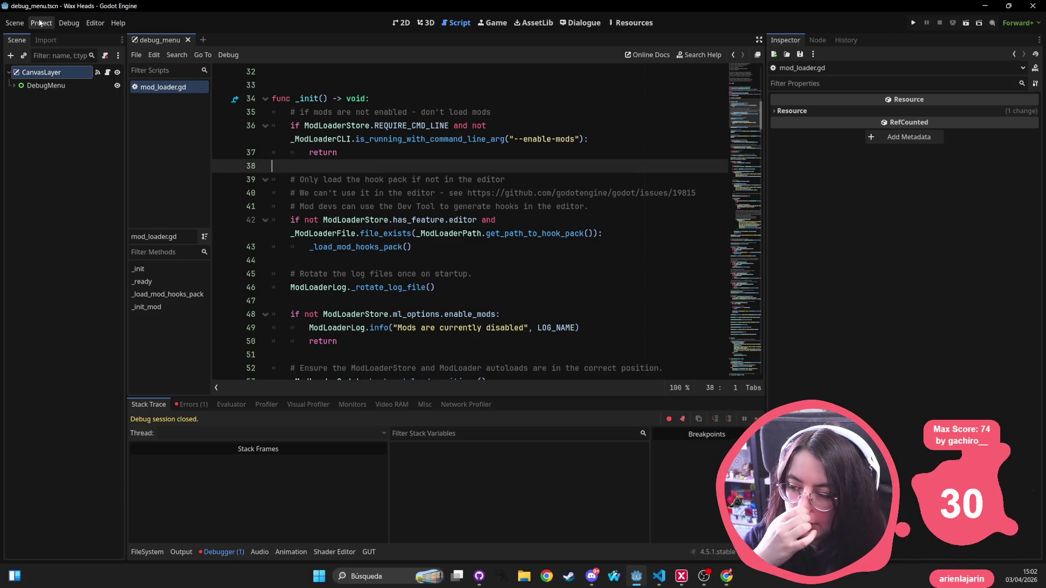
{"action": "left_click", "coordinate": [39, 23]}
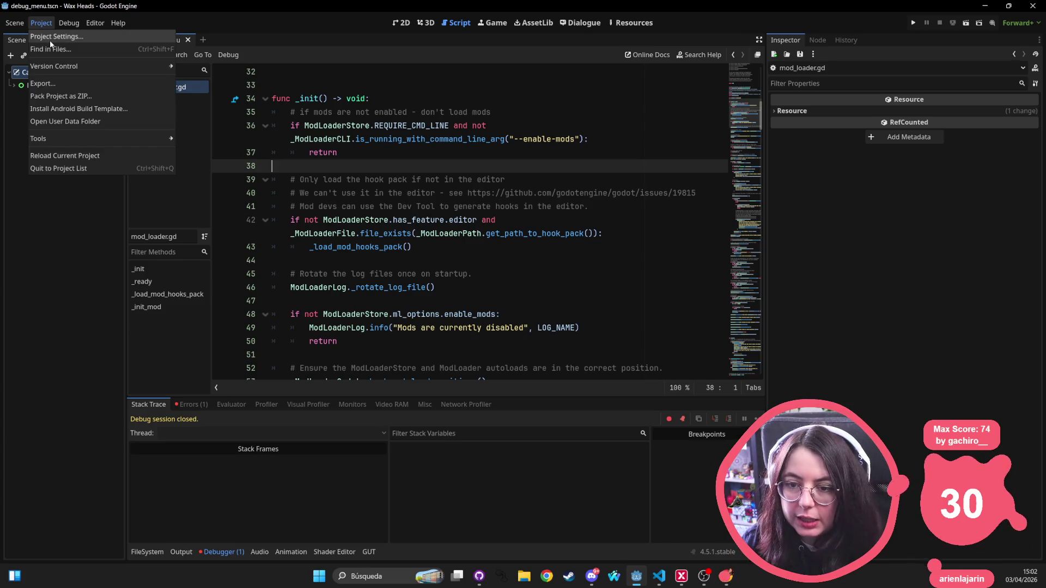
{"action": "left_click", "coordinate": [51, 39]}
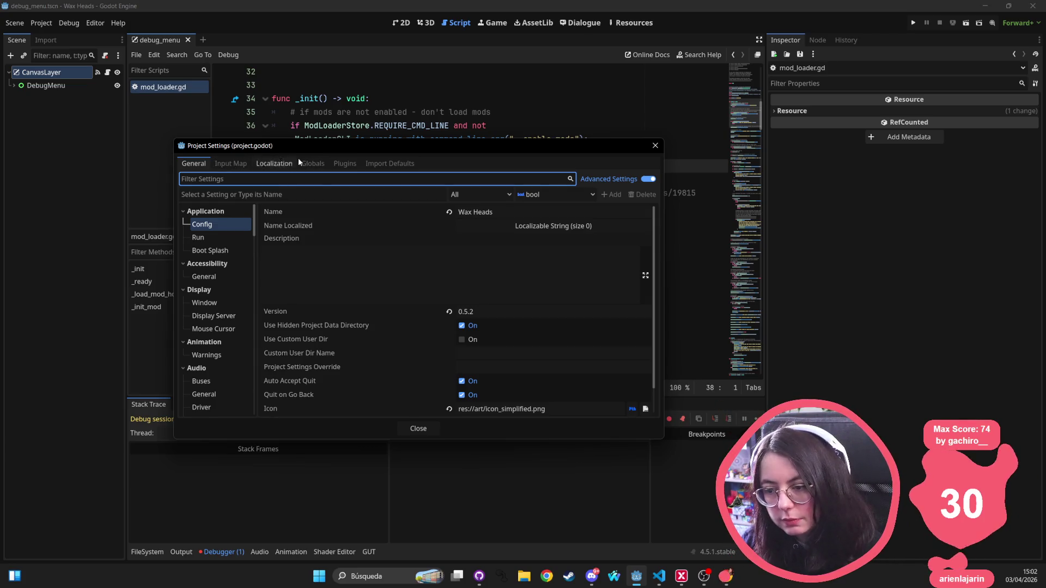
{"action": "left_click", "coordinate": [656, 148]}
{"action": "left_click", "coordinate": [41, 23]}
{"action": "left_click", "coordinate": [41, 36]}
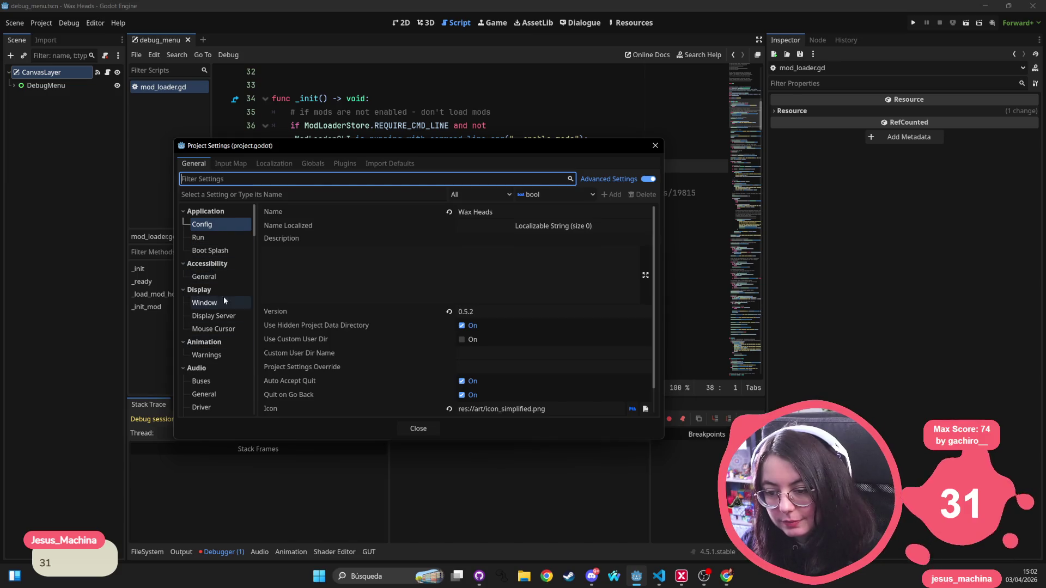
{"action": "left_click", "coordinate": [230, 163]}
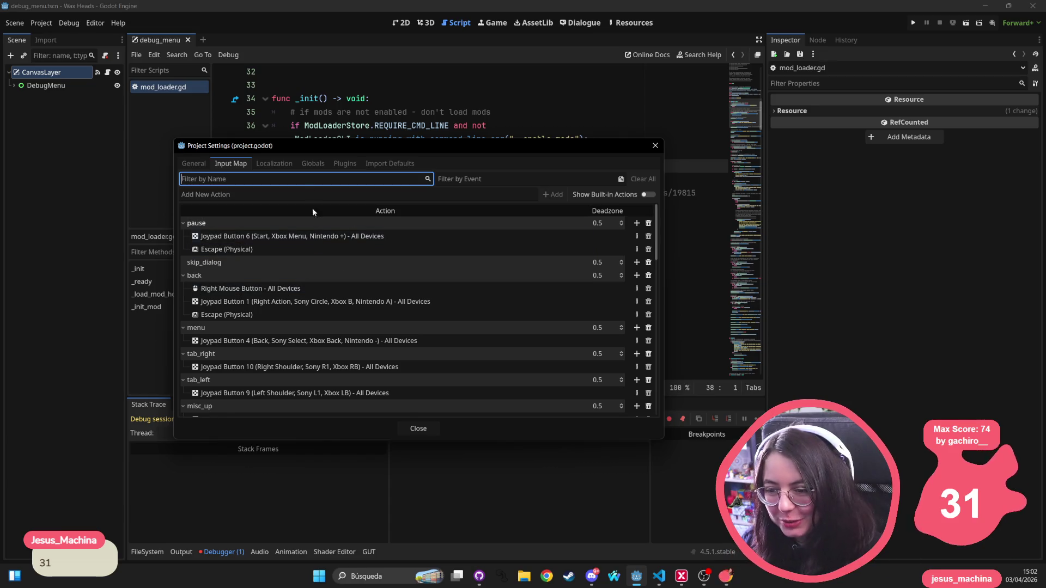
{"action": "left_click", "coordinate": [285, 167]}
{"action": "left_click", "coordinate": [313, 164]}
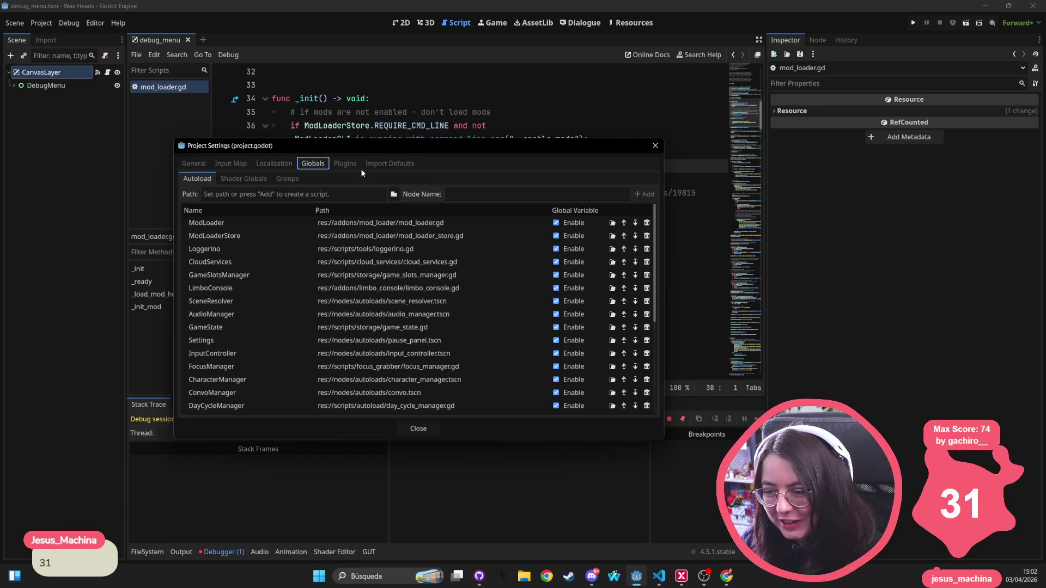
{"action": "left_click", "coordinate": [238, 223]}
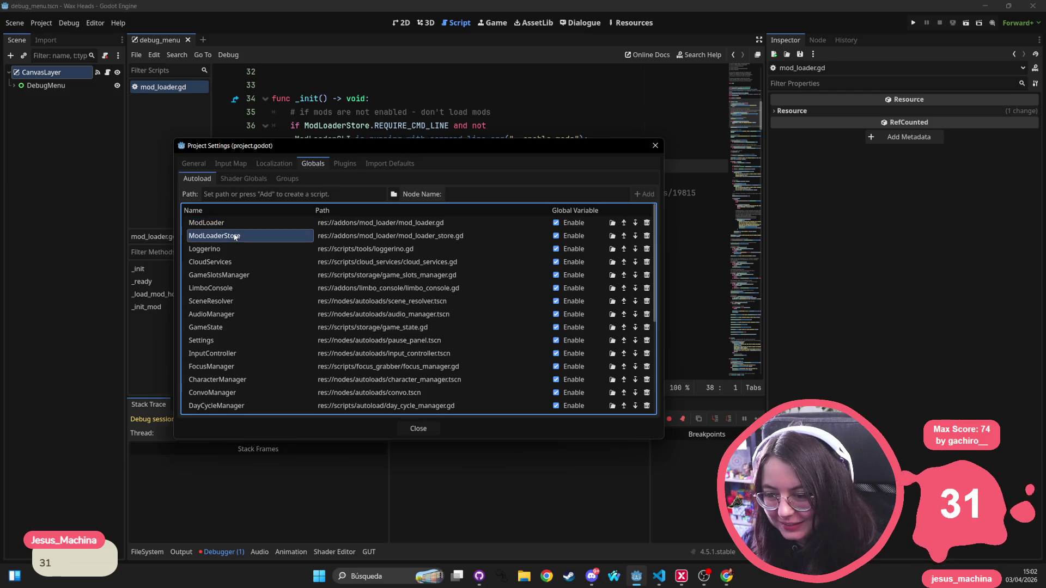
{"action": "left_click", "coordinate": [344, 163]}
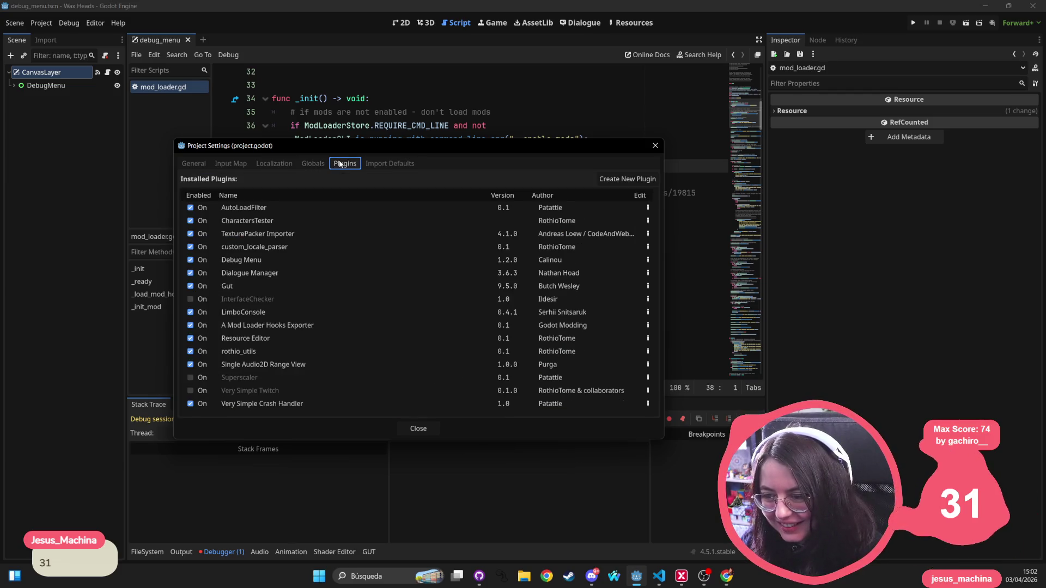
{"action": "left_click", "coordinate": [294, 326]}
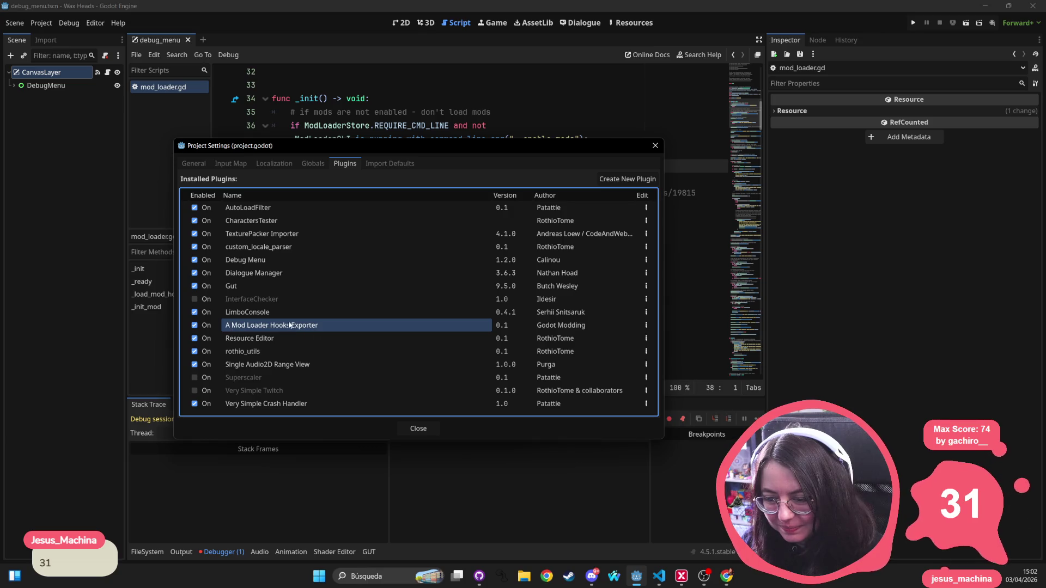
{"action": "left_click", "coordinate": [655, 146]}
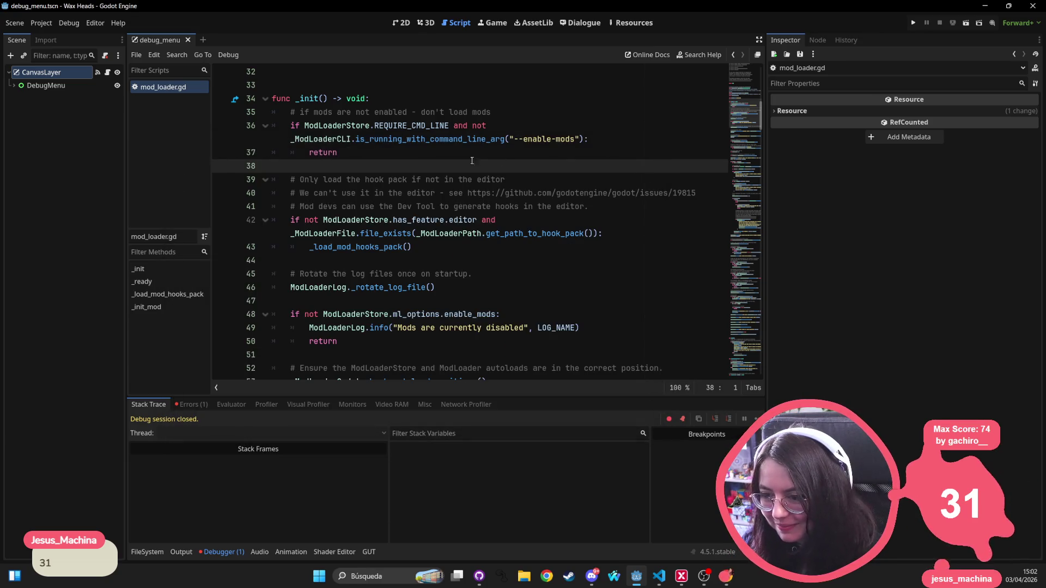
{"action": "left_click", "coordinate": [370, 126]}
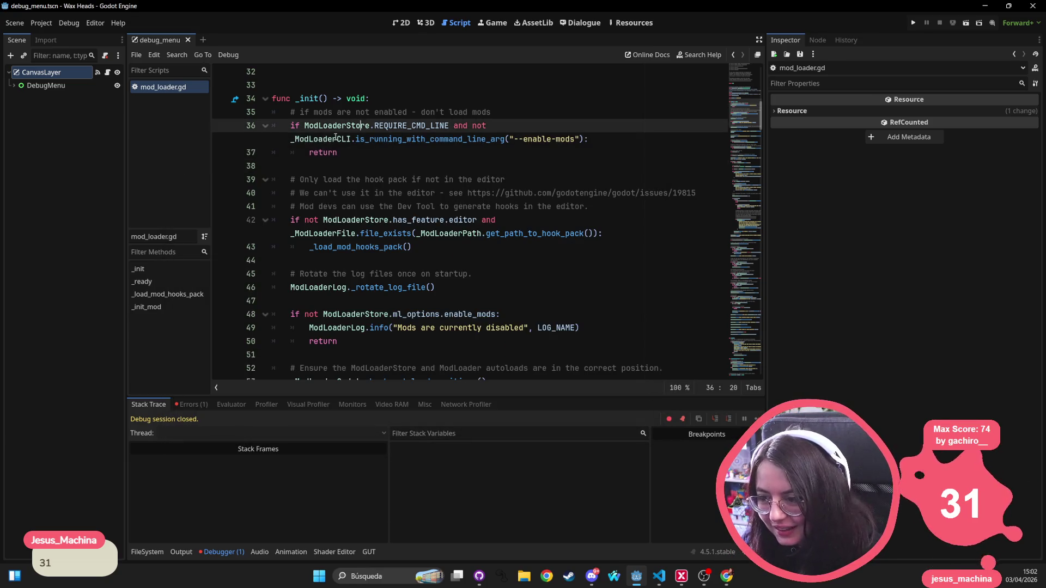
{"action": "double_click", "coordinate": [427, 219]}
{"action": "mouse_move", "coordinate": [418, 233]}
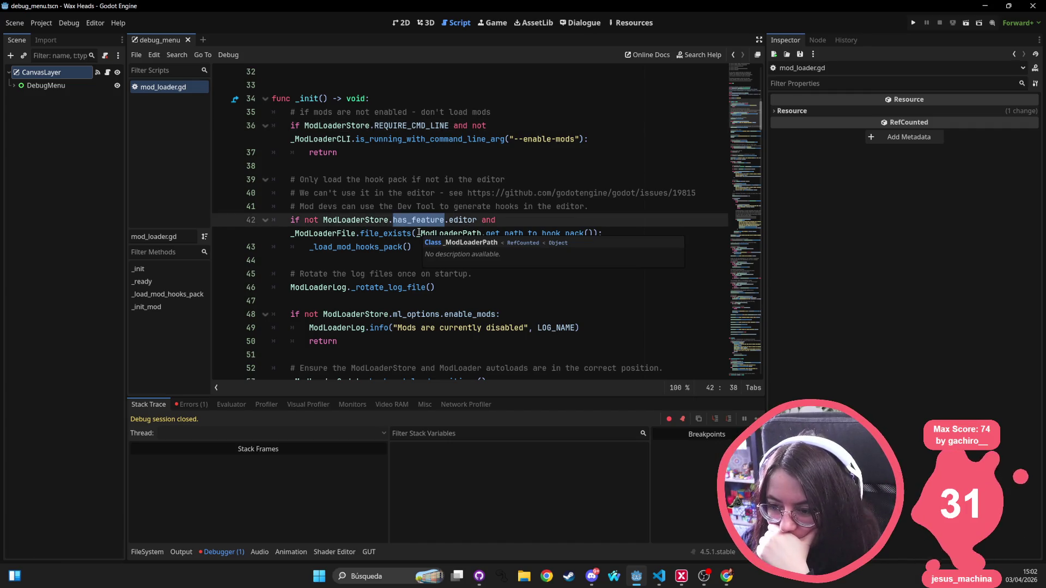
{"action": "left_click", "coordinate": [464, 205]}
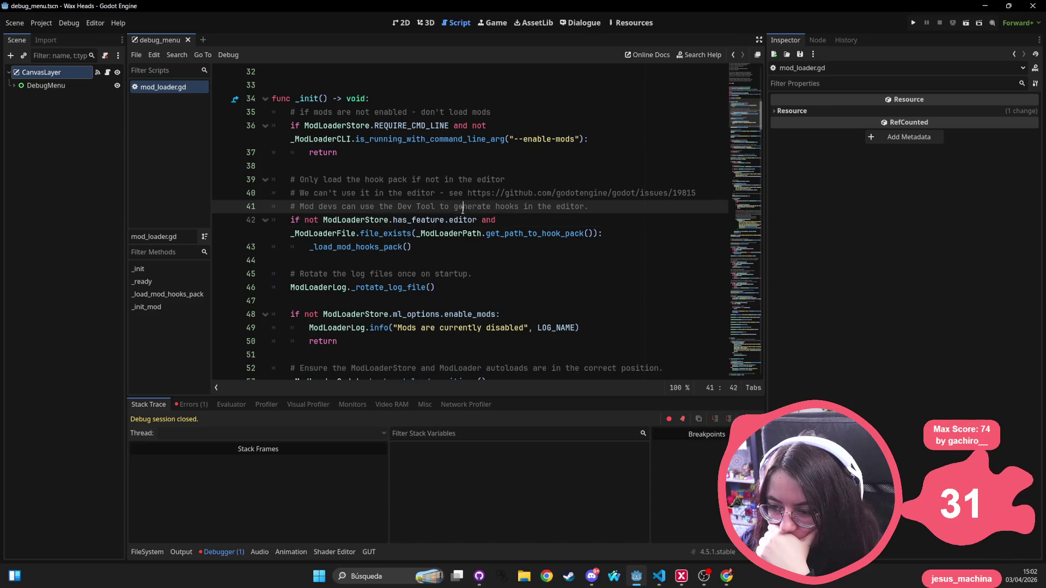
{"action": "double_click", "coordinate": [463, 220]}
{"action": "double_click", "coordinate": [322, 233]}
{"action": "double_click", "coordinate": [385, 233]}
{"action": "double_click", "coordinate": [451, 233]}
{"action": "double_click", "coordinate": [534, 233]}
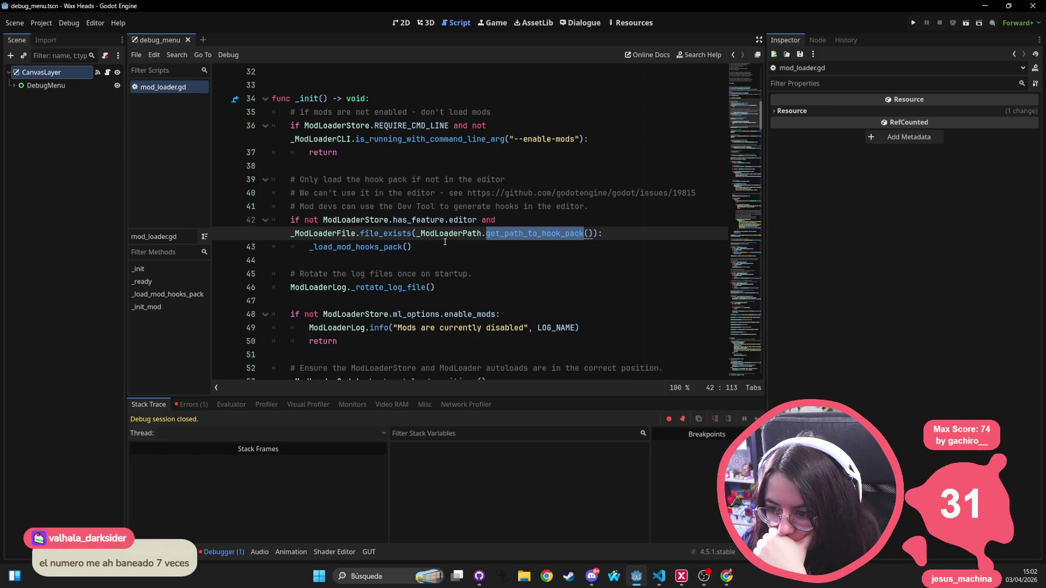
{"action": "left_click", "coordinate": [42, 22]}
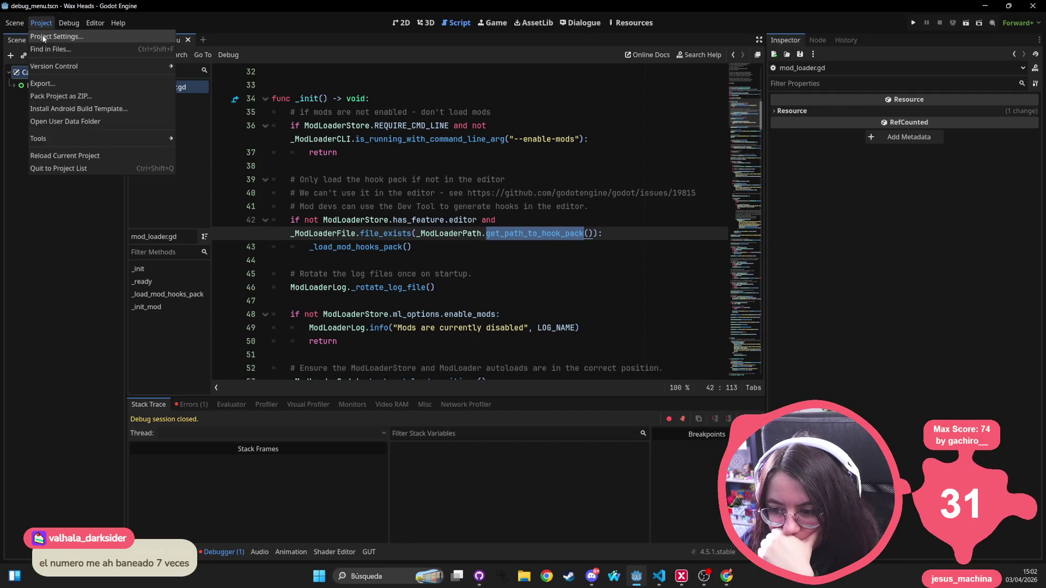
{"action": "left_click", "coordinate": [54, 36]}
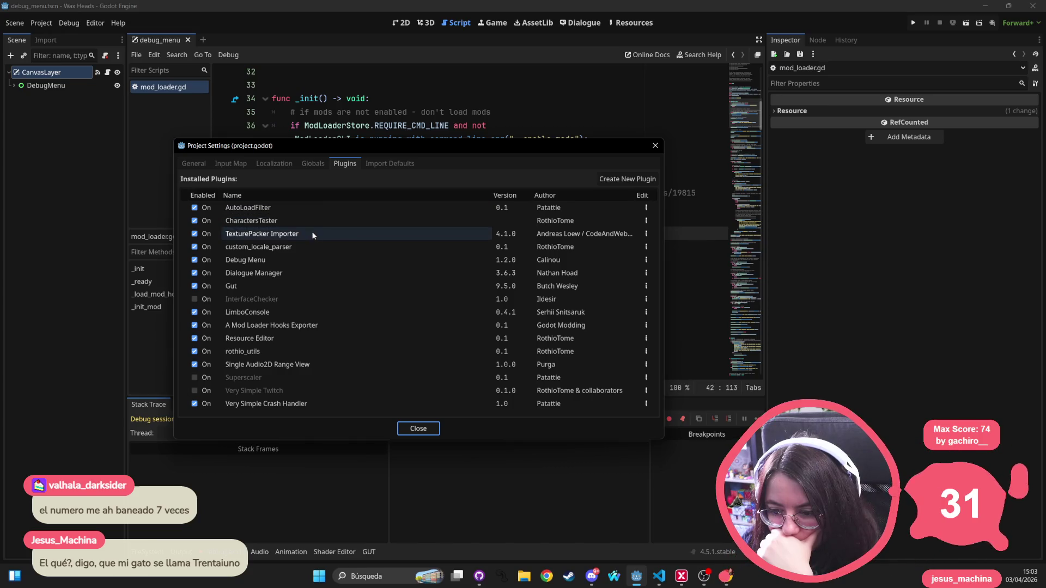
{"action": "left_click", "coordinate": [313, 164]}
{"action": "left_click", "coordinate": [233, 222]}
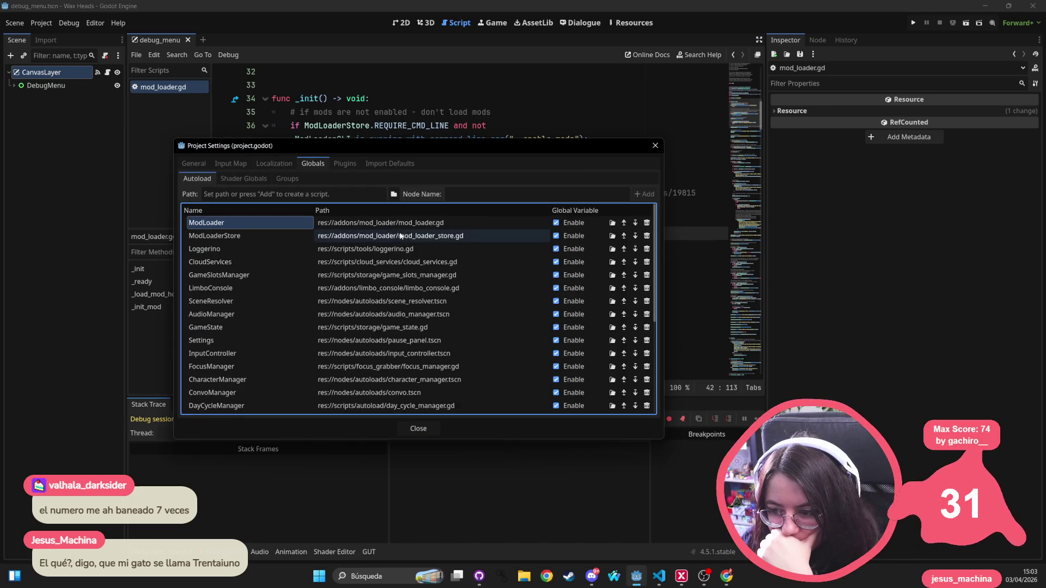
{"action": "left_click", "coordinate": [656, 146]}
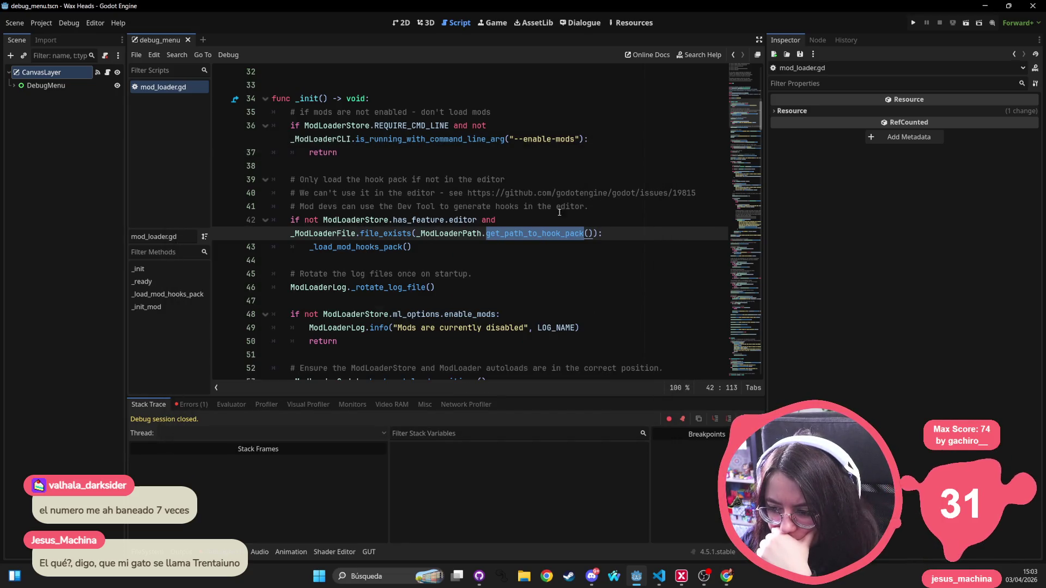
{"action": "left_click", "coordinate": [42, 23]}
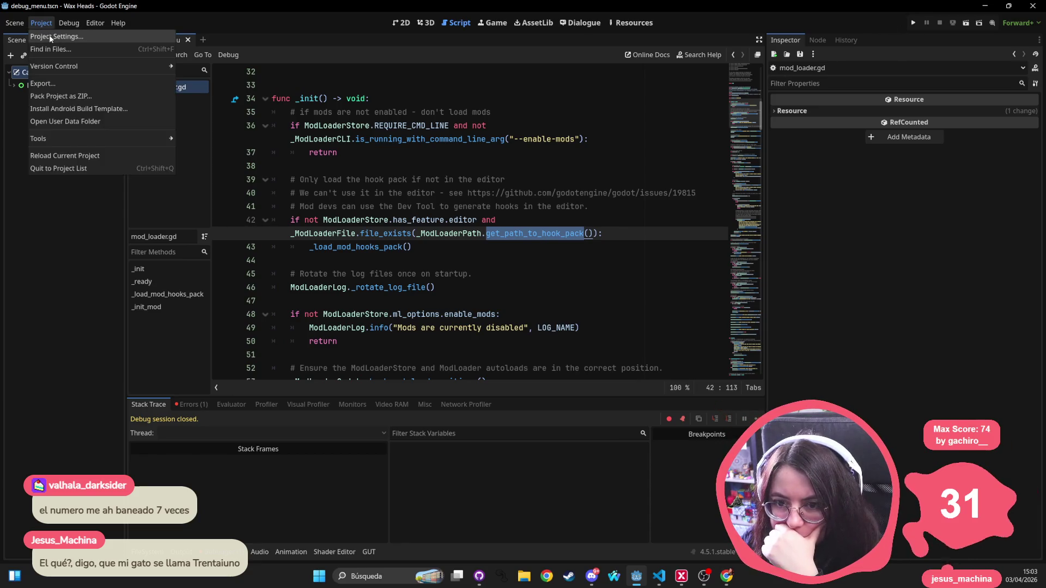
{"action": "left_click", "coordinate": [50, 36]}
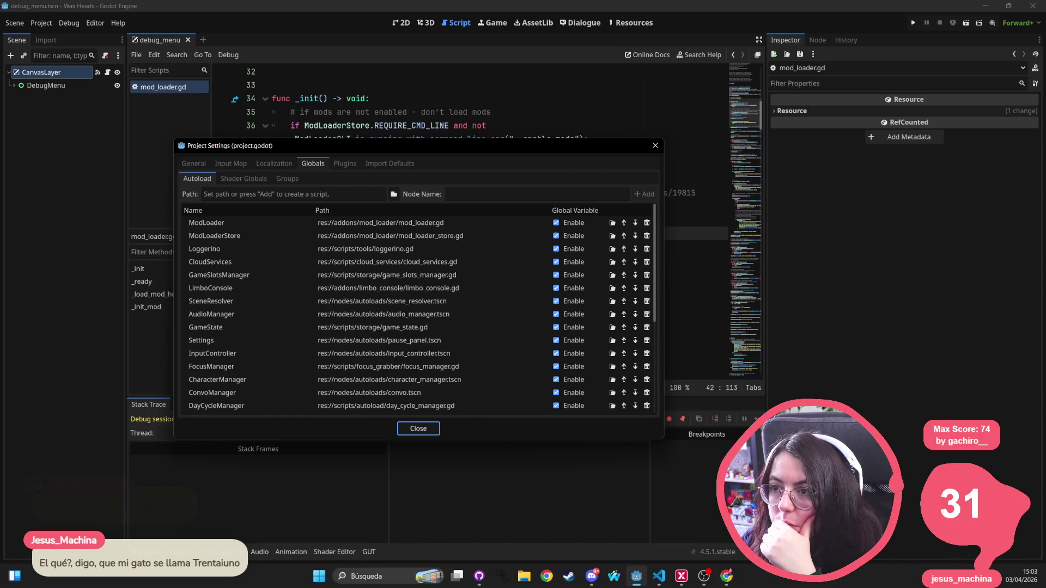
{"action": "left_click", "coordinate": [193, 163]}
{"action": "scroll", "coordinate": [212, 282], "scroll_direction": "down", "scroll_amount": 10}
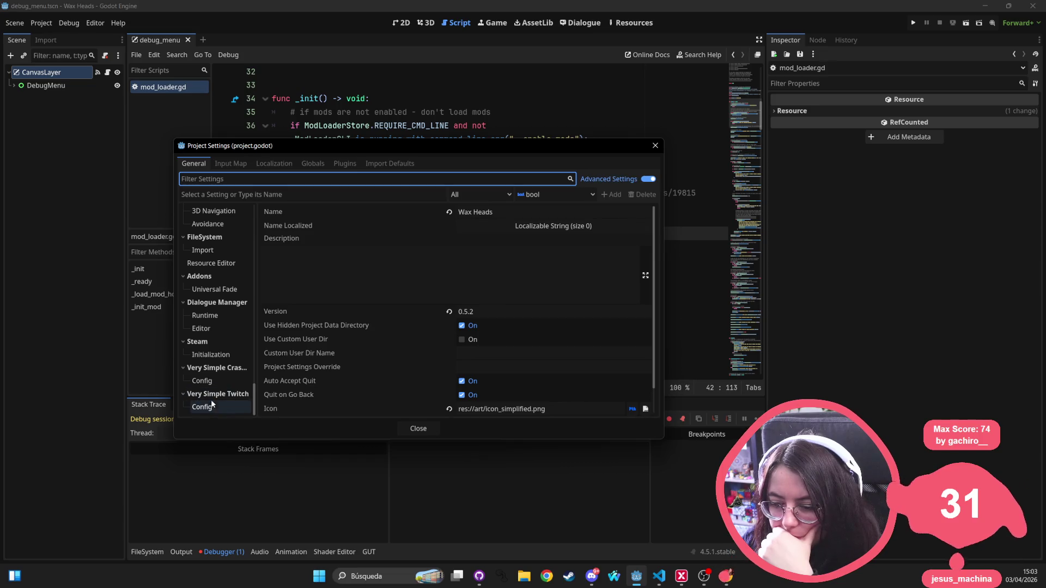
{"action": "scroll", "coordinate": [221, 403], "scroll_direction": "up", "scroll_amount": 2}
{"action": "left_click", "coordinate": [656, 146]}
{"action": "left_click", "coordinate": [532, 233]}
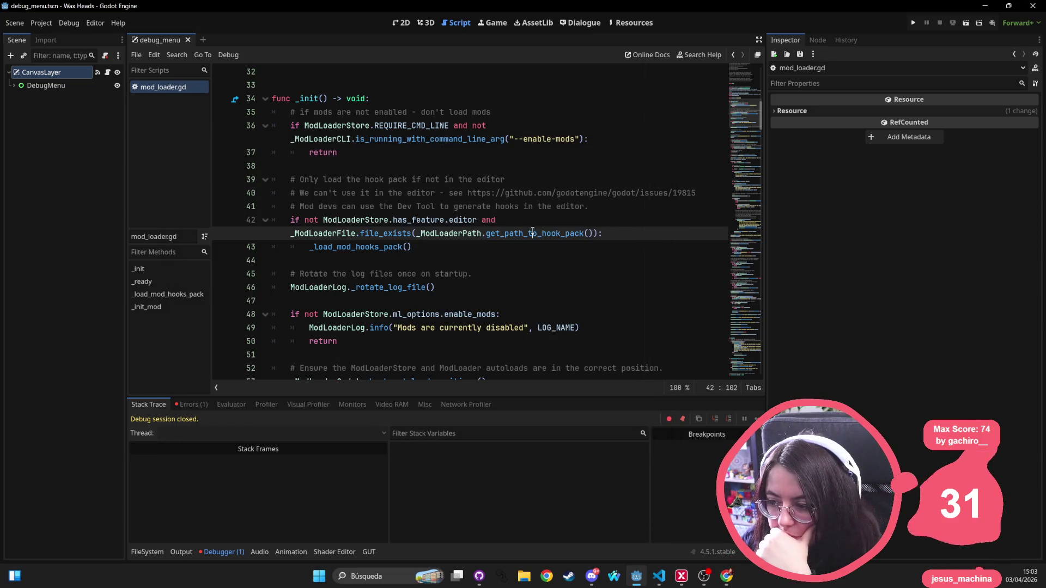
Step: Rerun the project with F5, select ModLoaderStore on line 42, and open Project Settings
{"action": "left_click", "coordinate": [538, 235], "text": "ctrl"}
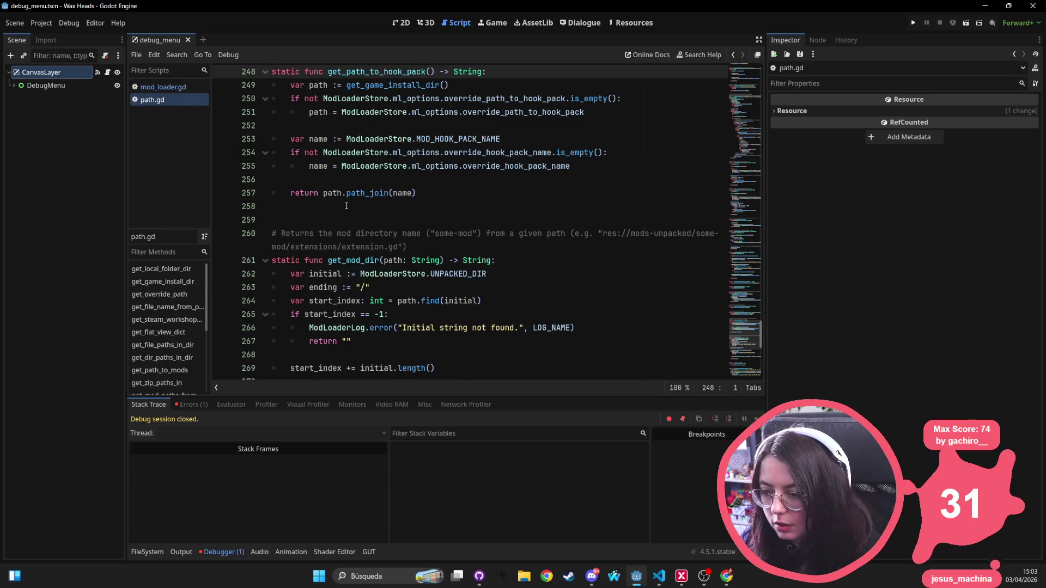
{"action": "key", "text": "F5"}
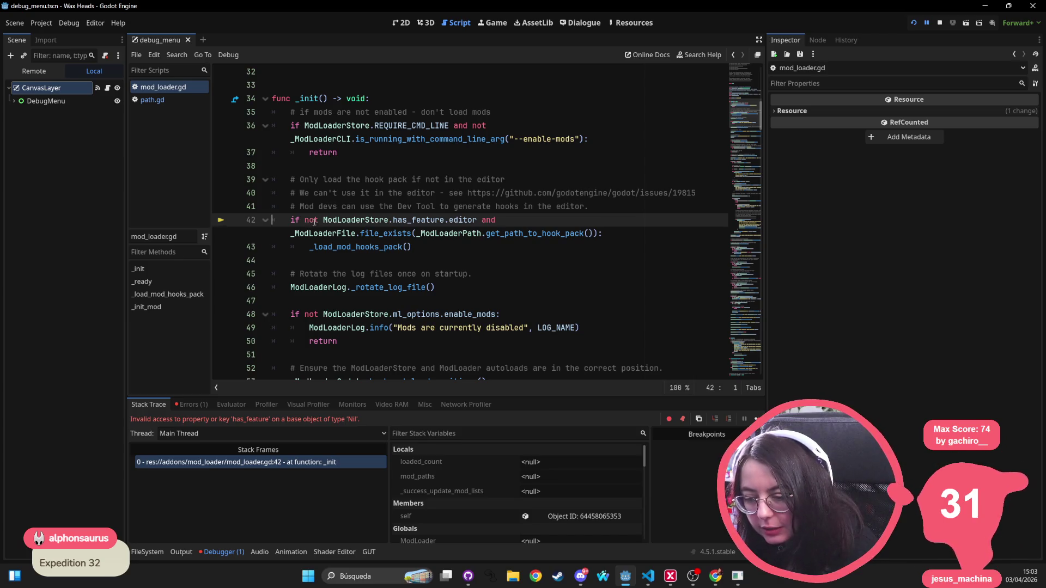
{"action": "double_click", "coordinate": [345, 223]}
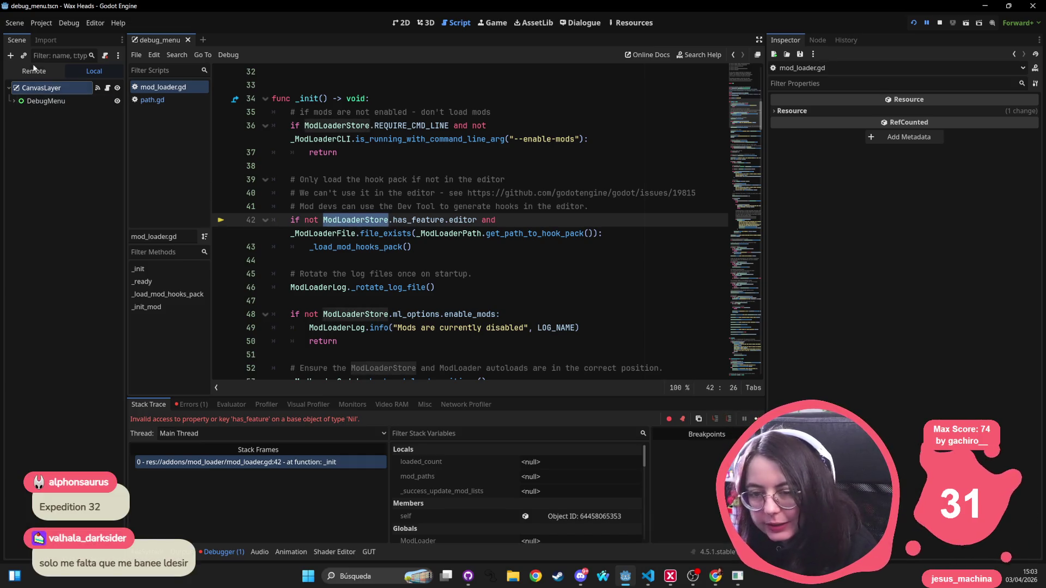
{"action": "left_click", "coordinate": [41, 22]}
{"action": "left_click", "coordinate": [49, 36]}
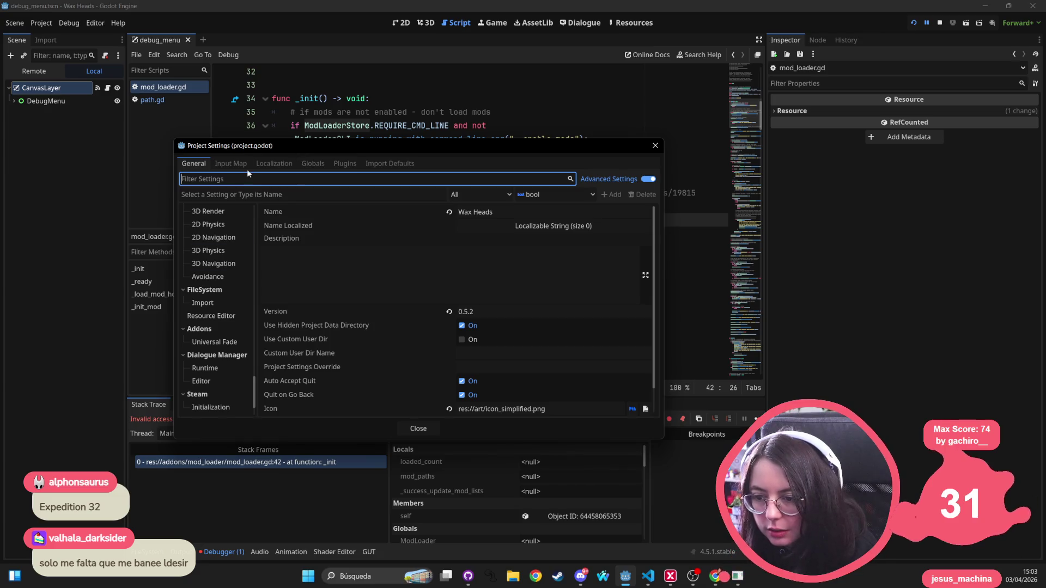
Step: Show the Globals > Autoload list in Project Settings
{"action": "left_click", "coordinate": [245, 165]}
{"action": "left_click", "coordinate": [265, 166]}
{"action": "left_click", "coordinate": [314, 164]}
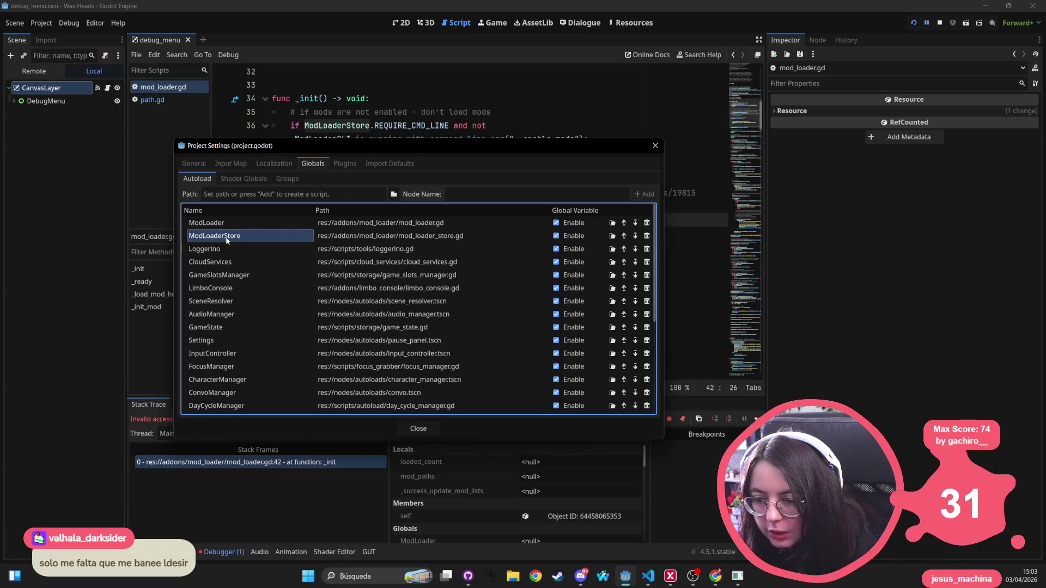
Step: Move the settings window aside to compare the autoloads with the code, then close it
{"action": "mouse_move", "coordinate": [356, 145]}
{"action": "left_mouse_down"}
{"action": "mouse_move", "coordinate": [498, 401]}
{"action": "mouse_move", "coordinate": [370, 165]}
{"action": "left_mouse_up"}
{"action": "left_click_drag", "start_coordinate": [498, 168], "coordinate": [420, 426]}
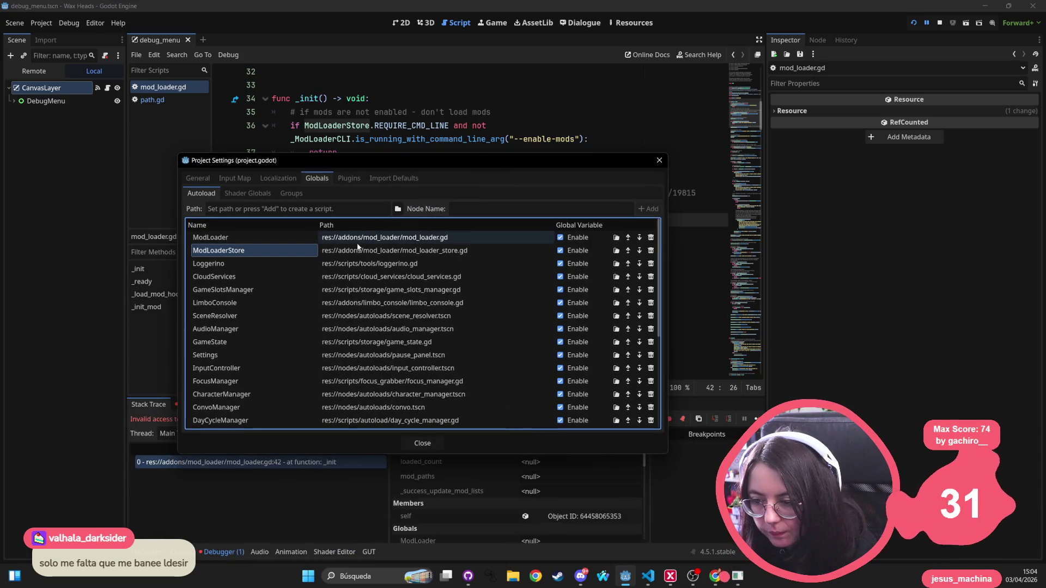
{"action": "mouse_move", "coordinate": [488, 159]}
{"action": "left_mouse_down"}
{"action": "mouse_move", "coordinate": [474, 436]}
{"action": "mouse_move", "coordinate": [482, 377]}
{"action": "left_mouse_up"}
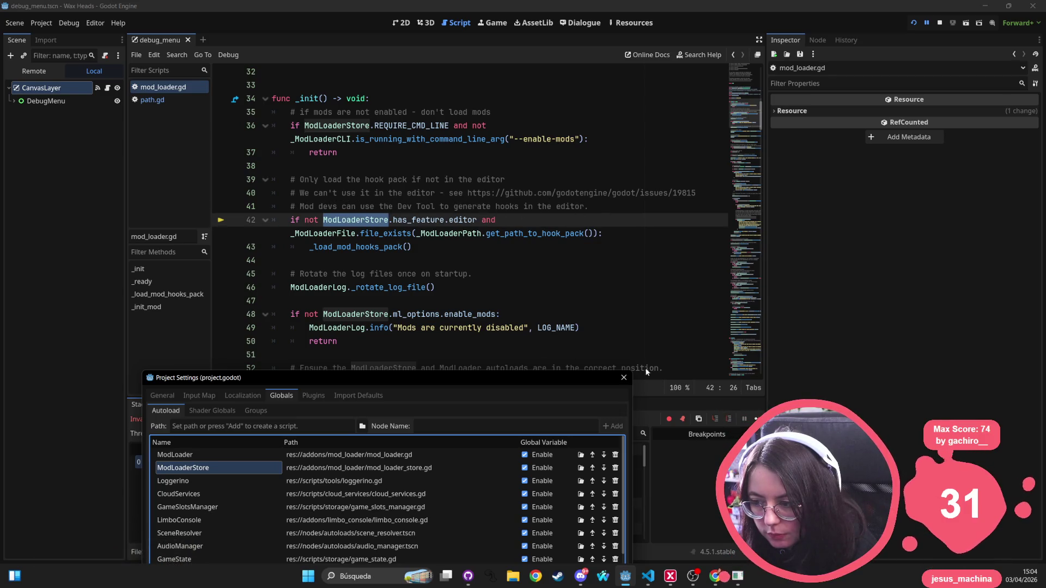
{"action": "left_click", "coordinate": [624, 377]}
{"action": "left_click", "coordinate": [455, 284]}
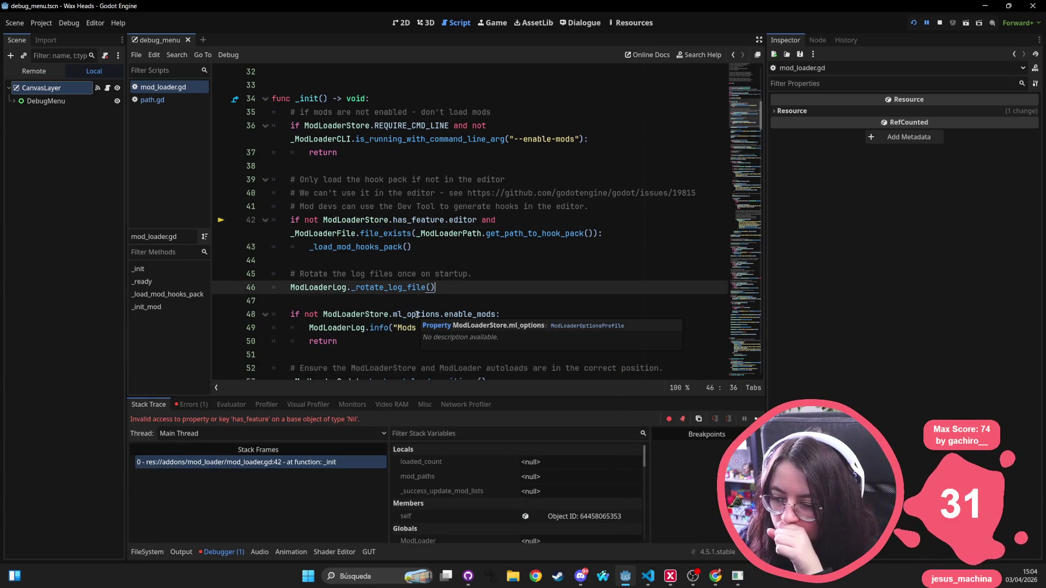
Step: Select ModLoaderStore on line 42 and check the Errors tab for runtime errors
{"action": "double_click", "coordinate": [377, 222]}
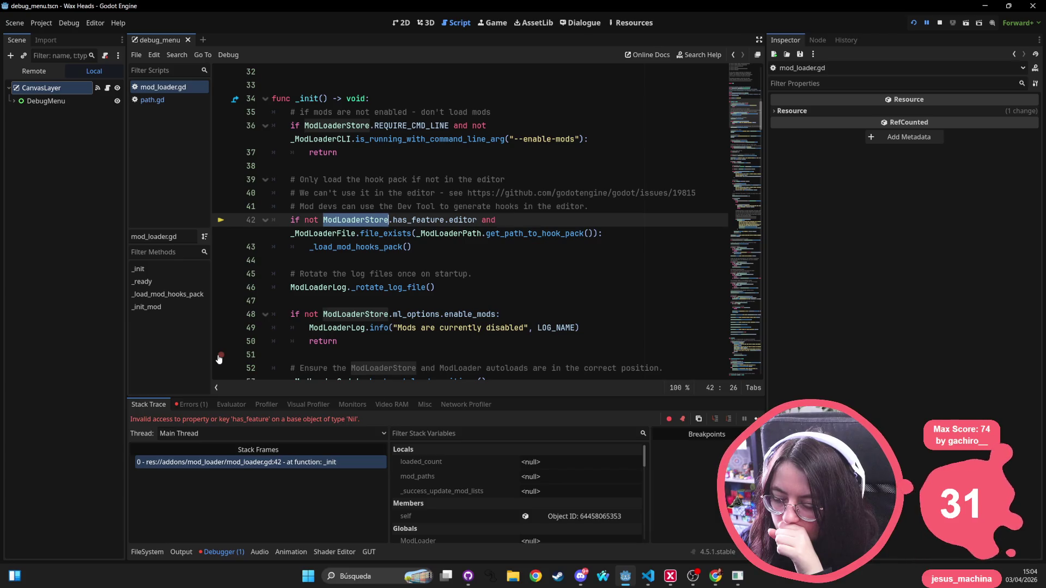
{"action": "left_click", "coordinate": [186, 404]}
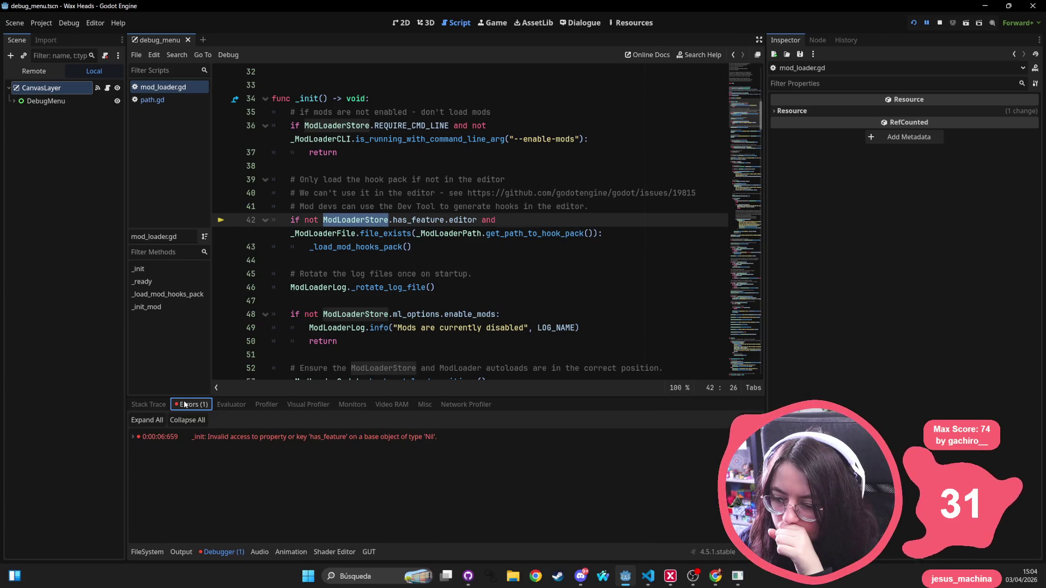
{"action": "mouse_move", "coordinate": [330, 438]}
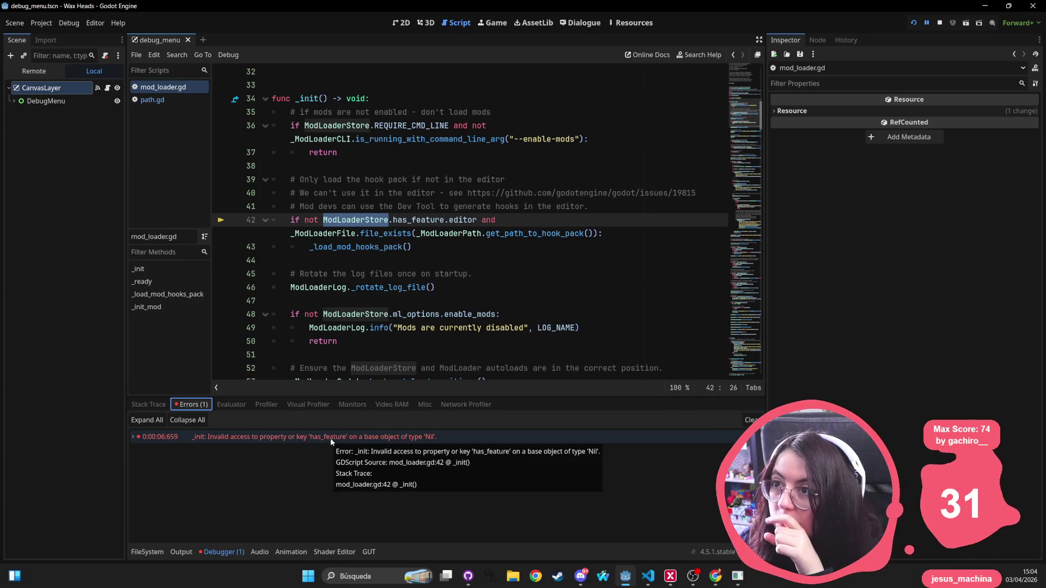
Step: Move ModLoaderStore above ModLoader in the Project Settings autoload list
{"action": "left_click", "coordinate": [41, 22]}
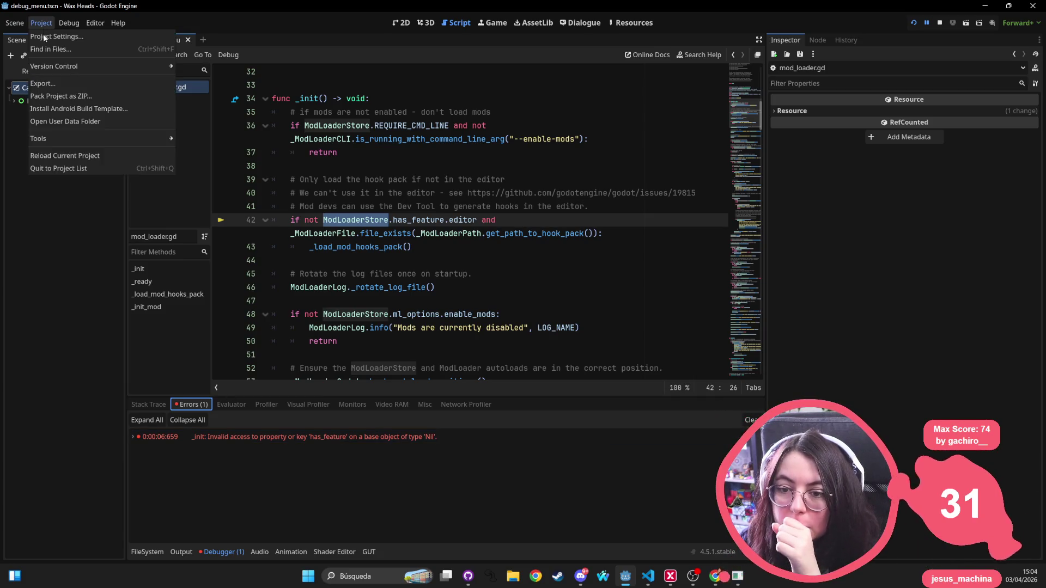
{"action": "left_click", "coordinate": [44, 33]}
{"action": "left_click_drag", "start_coordinate": [182, 467], "coordinate": [179, 450]}
{"action": "left_click", "coordinate": [624, 377]}
{"action": "left_click", "coordinate": [535, 226]}
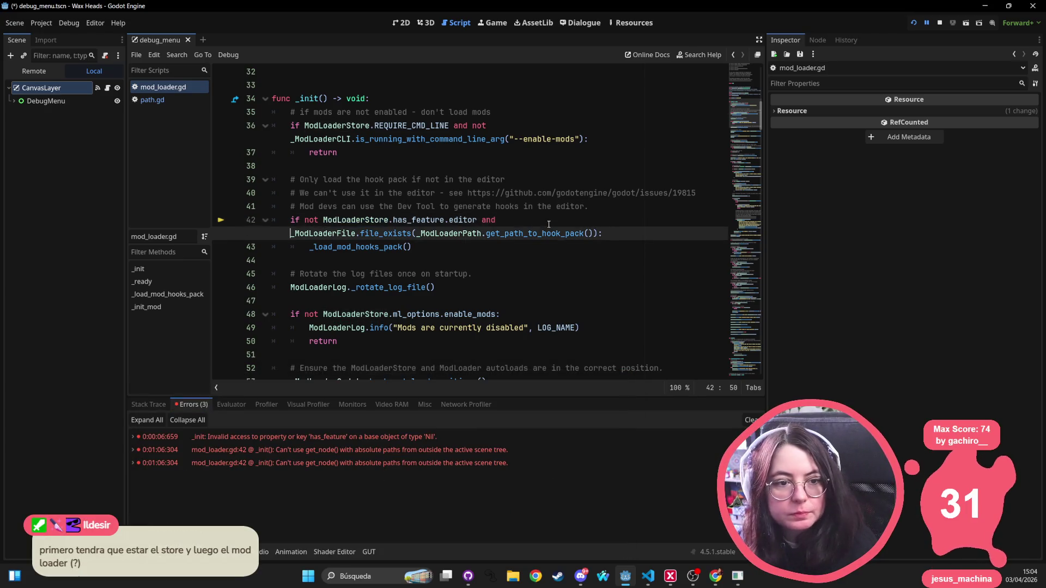
Step: Stop the running game and launch it again
{"action": "left_click", "coordinate": [938, 22]}
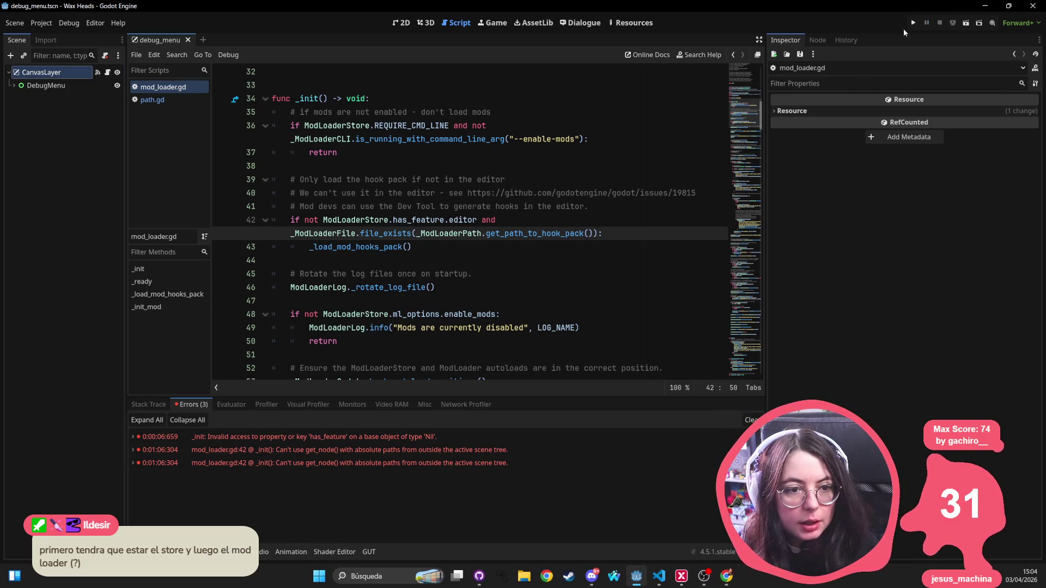
{"action": "left_click", "coordinate": [913, 22]}
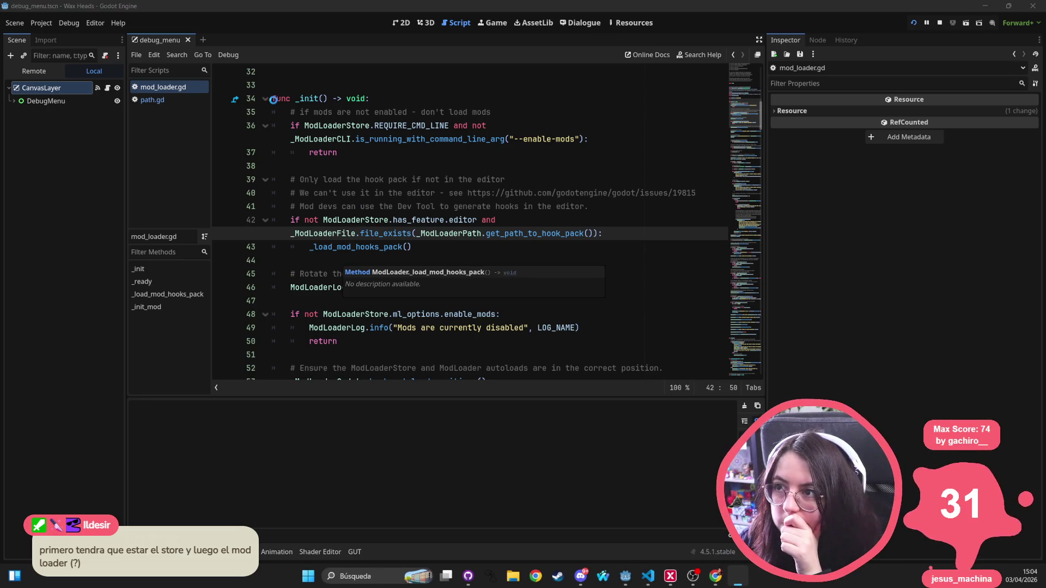
{"action": "key", "text": "alt+Tab"}
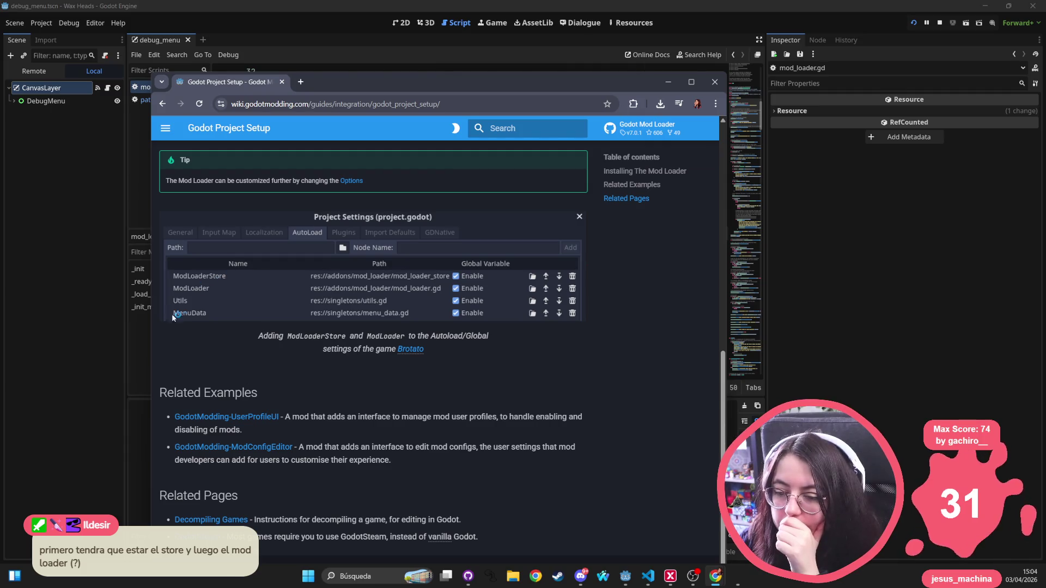
Step: Return to the Wax Heads game, confirm the main menu loads, and close it with Alt+F4
{"action": "key", "text": "alt+Tab"}
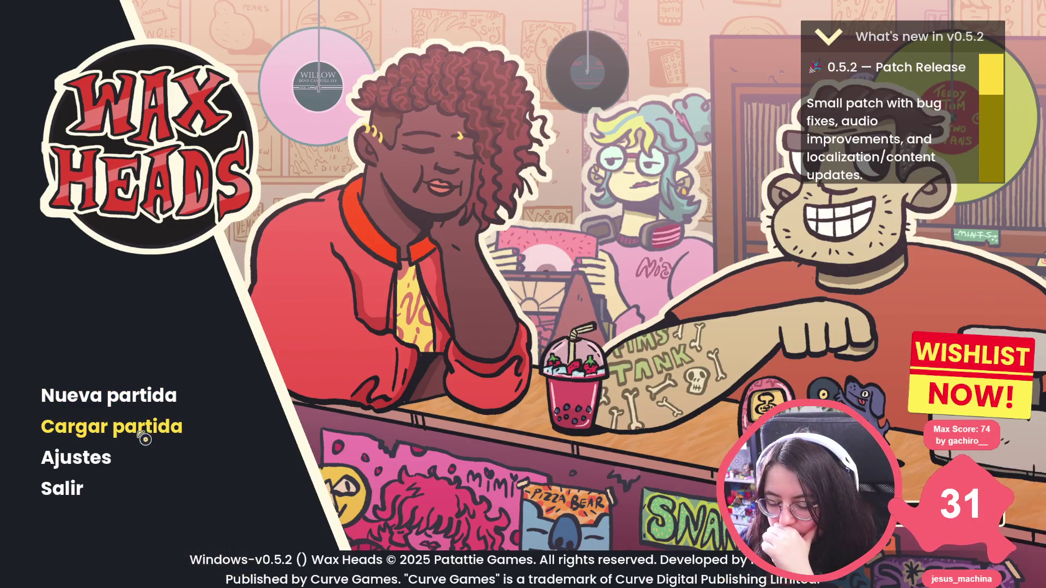
{"action": "key", "text": "alt+F4"}
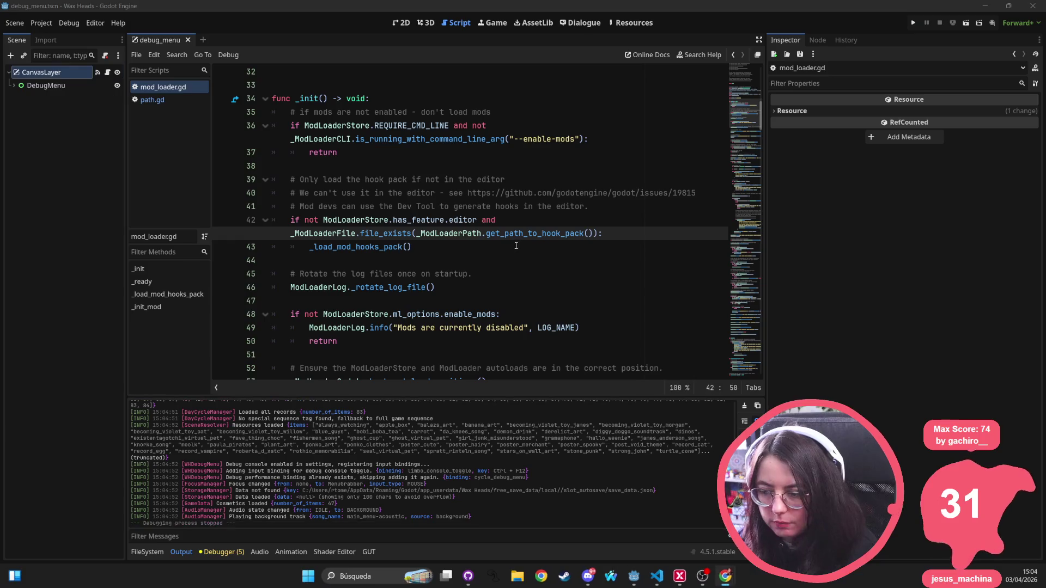
{"action": "scroll", "coordinate": [242, 442], "scroll_direction": "up", "scroll_amount": 3}
{"action": "scroll", "coordinate": [242, 442], "scroll_direction": "up", "scroll_amount": 10}
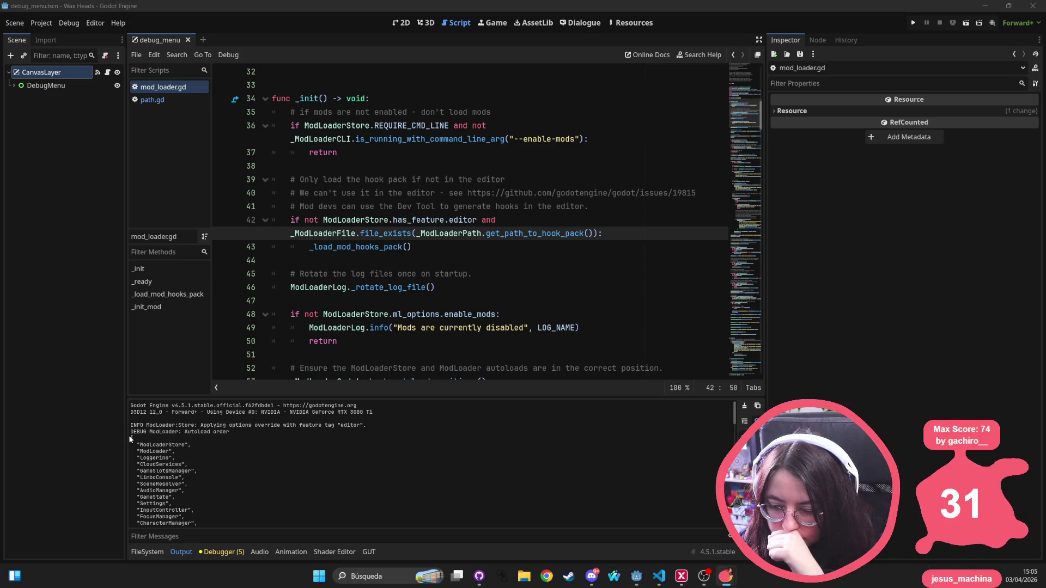
{"action": "mouse_move", "coordinate": [130, 426]}
{"action": "left_mouse_down"}
{"action": "mouse_move", "coordinate": [270, 429]}
{"action": "mouse_move", "coordinate": [259, 446]}
{"action": "left_mouse_up"}
{"action": "scroll", "coordinate": [258, 444], "scroll_direction": "down", "scroll_amount": 5}
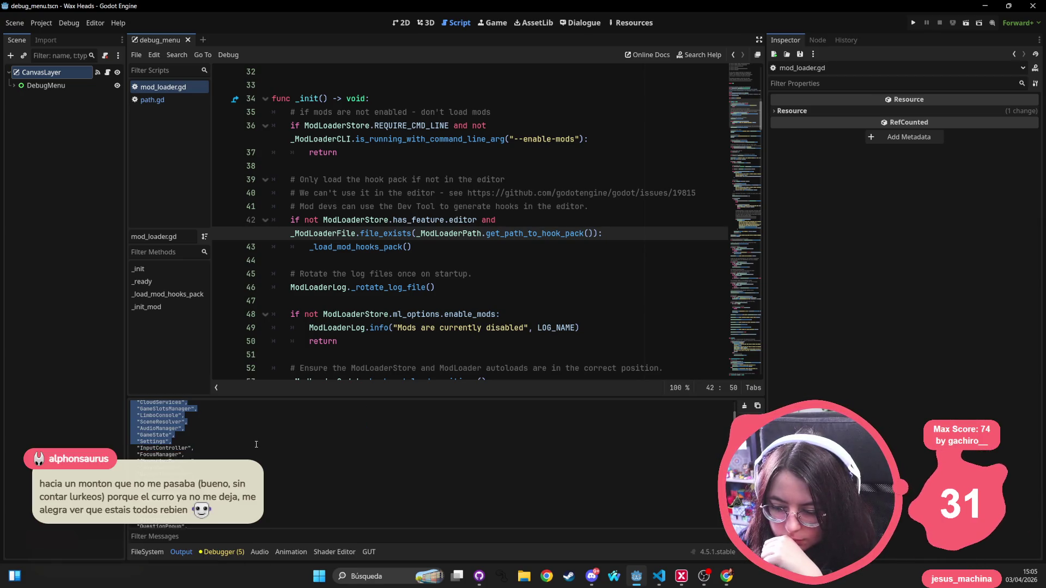
{"action": "mouse_move", "coordinate": [256, 444]}
{"action": "left_mouse_down"}
{"action": "mouse_move", "coordinate": [298, 476]}
{"action": "mouse_move", "coordinate": [396, 485]}
{"action": "left_mouse_up"}
{"action": "scroll", "coordinate": [259, 442], "scroll_direction": "down", "scroll_amount": 2}
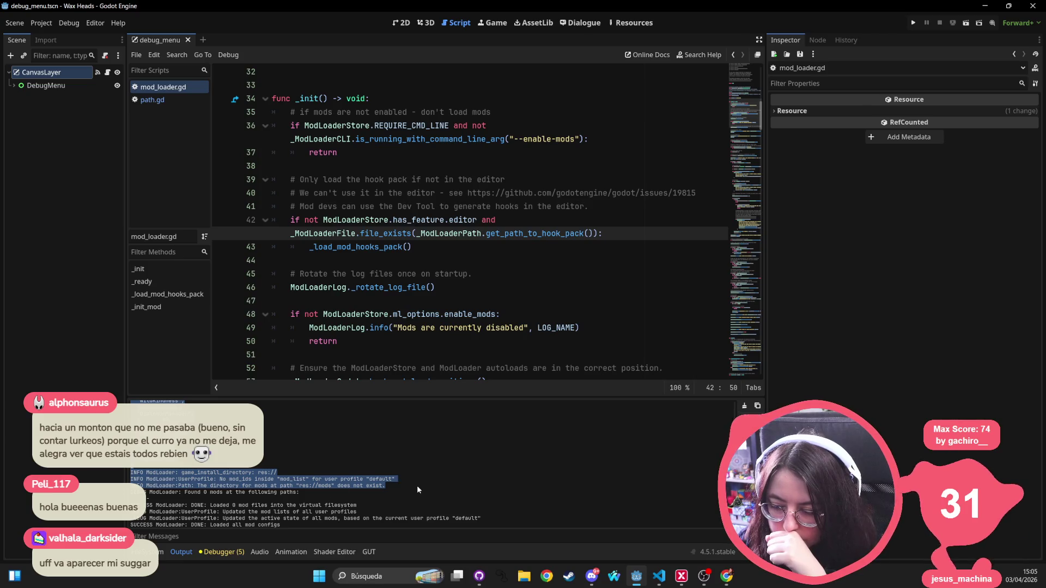
{"action": "left_click", "coordinate": [308, 488]}
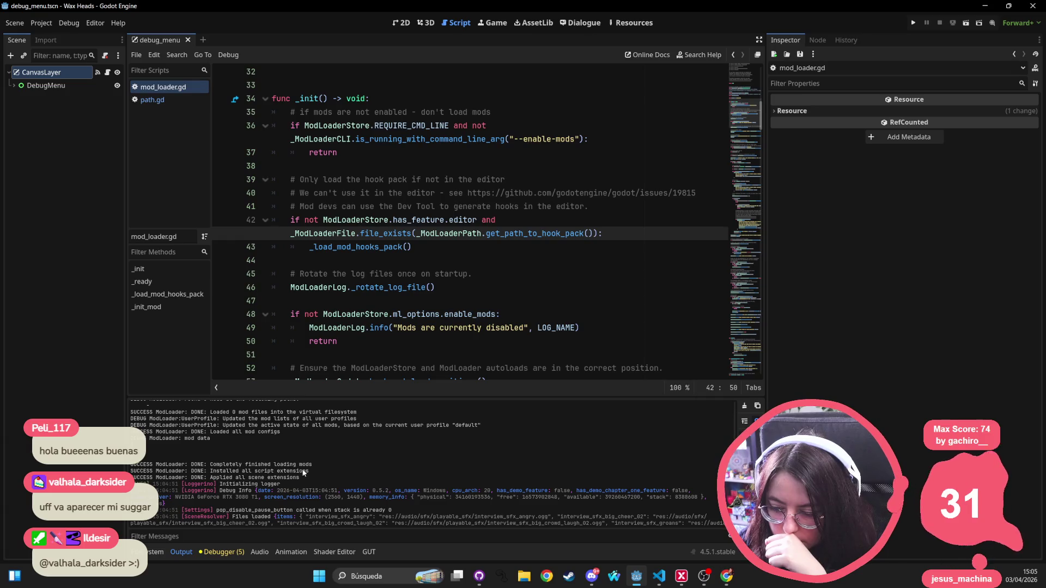
{"action": "mouse_move", "coordinate": [312, 478]}
{"action": "left_mouse_down"}
{"action": "mouse_move", "coordinate": [180, 460]}
{"action": "mouse_move", "coordinate": [48, 110]}
{"action": "left_mouse_up"}
{"action": "left_click", "coordinate": [41, 24]}
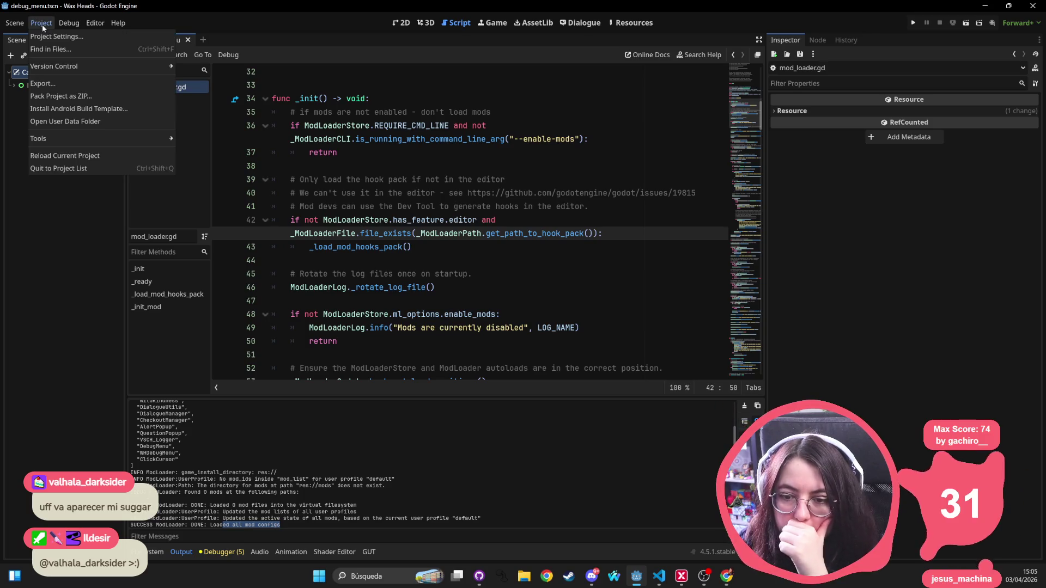
{"action": "left_click", "coordinate": [54, 84]}
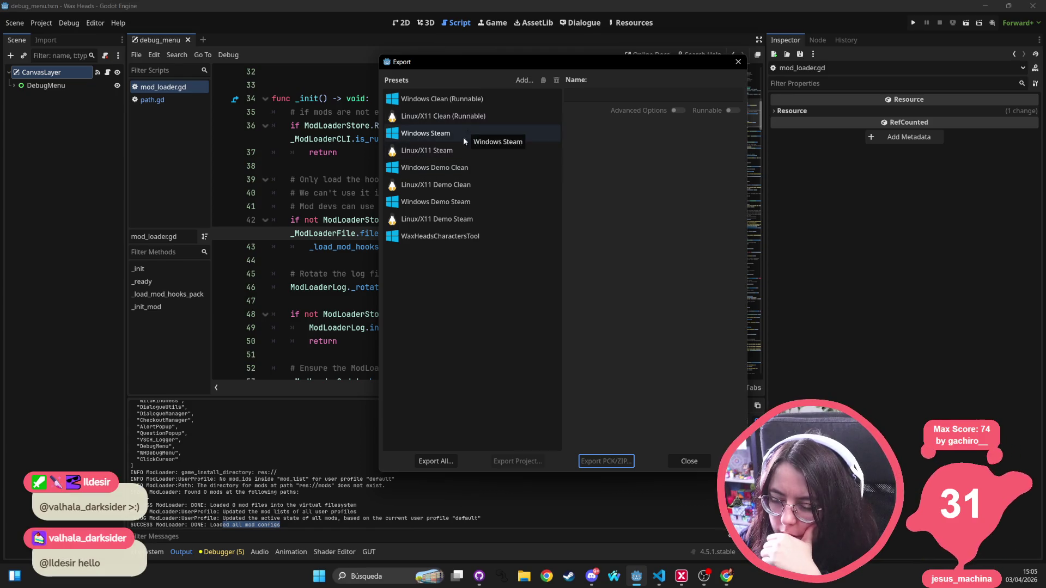
{"action": "left_click", "coordinate": [736, 63]}
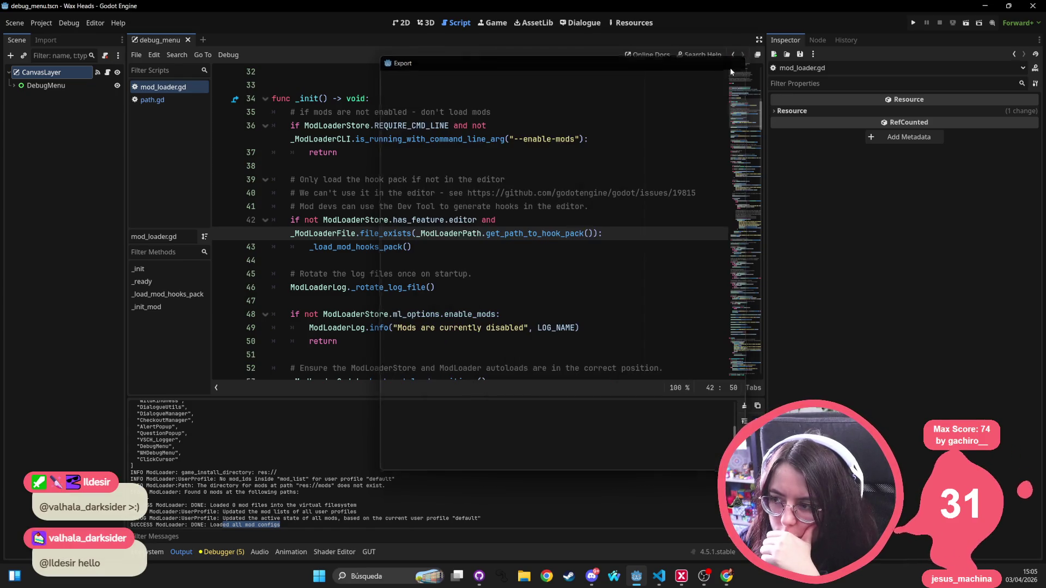
Step: Switch to VS Code and quick-open build_and_deploy_demos.bat by searching 'build'
{"action": "left_click", "coordinate": [659, 577]}
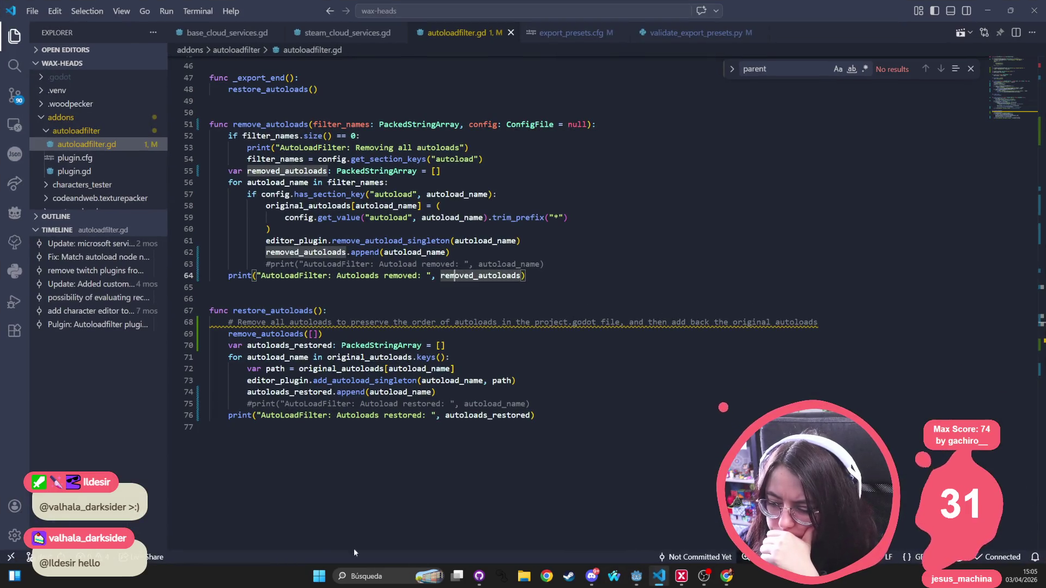
{"action": "left_click", "coordinate": [280, 444]}
{"action": "key", "text": "ctrl+p"}
{"action": "type", "text": "push"}
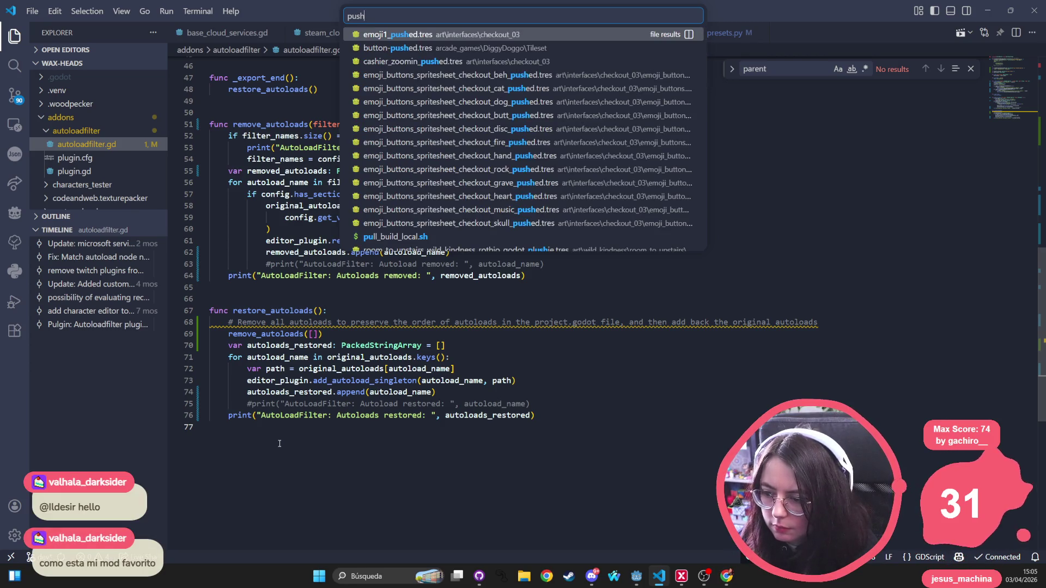
{"action": "key", "text": "BackSpace"}
{"action": "key", "text": "BackSpace"}
{"action": "key", "text": "BackSpace"}
{"action": "type", "text": "build"}
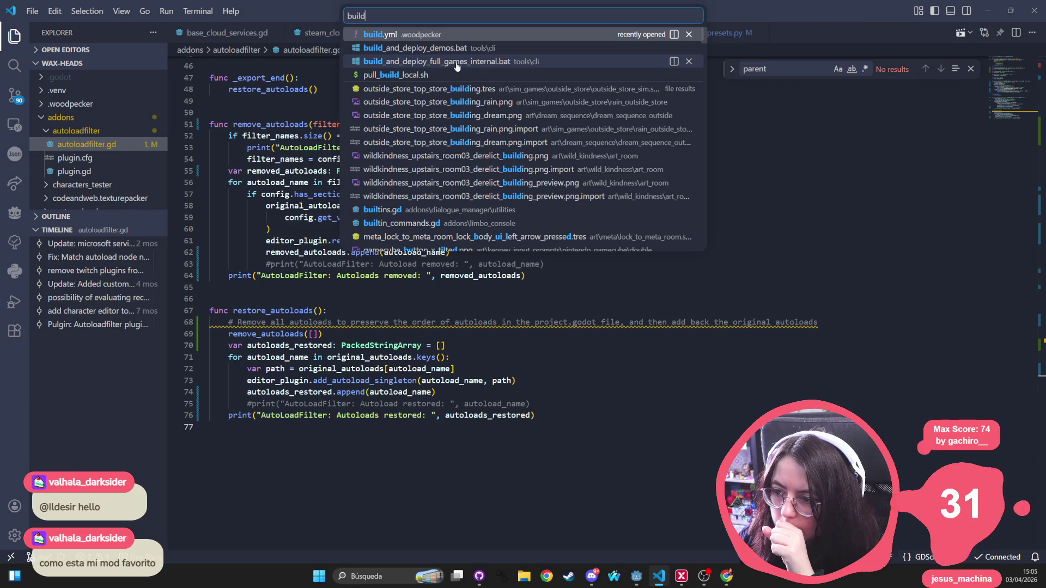
{"action": "left_click", "coordinate": [505, 55]}
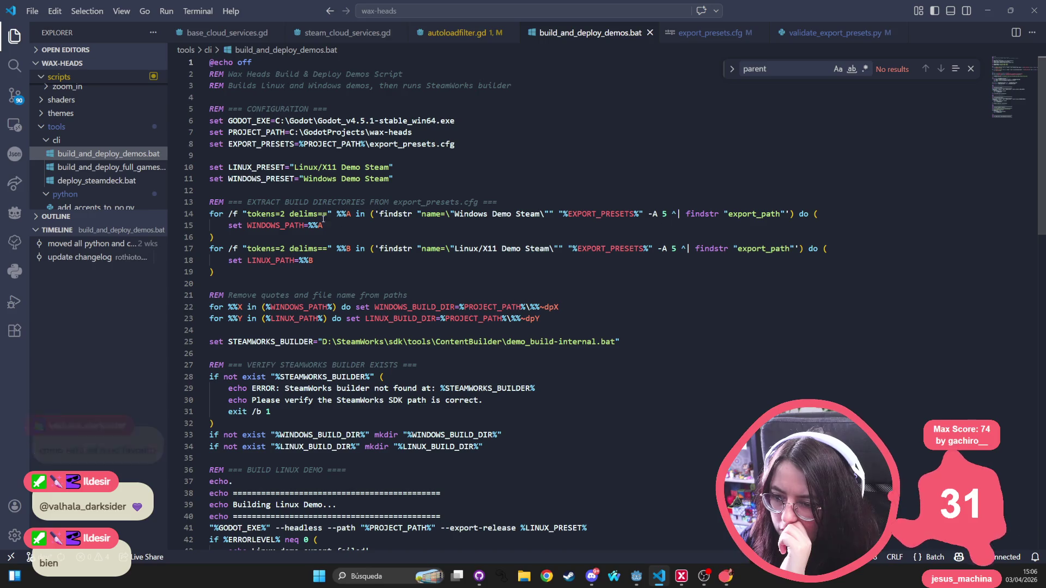
Step: Inspect the Steamworks builder path, Windows Demo Steam preset and PROJECT_PATH usage, then open the Terminal menu
{"action": "scroll", "coordinate": [303, 233], "scroll_direction": "down", "scroll_amount": 2}
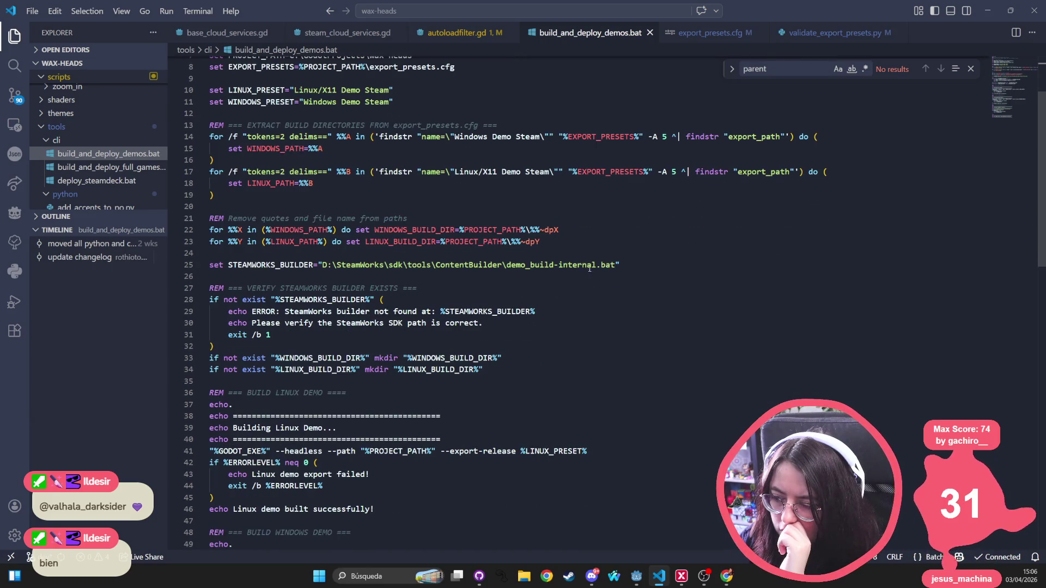
{"action": "key", "text": "ctrl+shift+Left"}
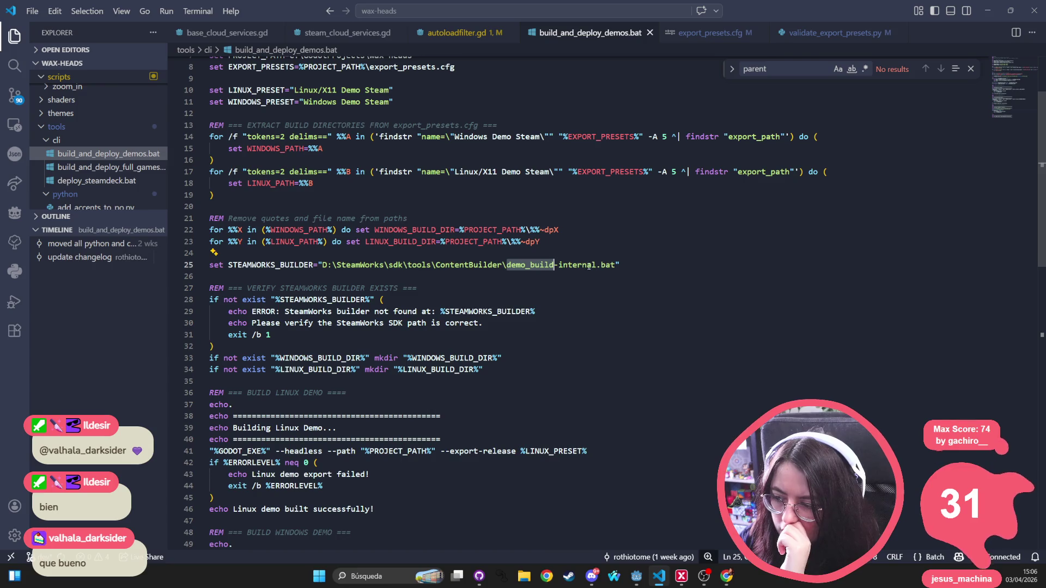
{"action": "double_click", "coordinate": [589, 266]}
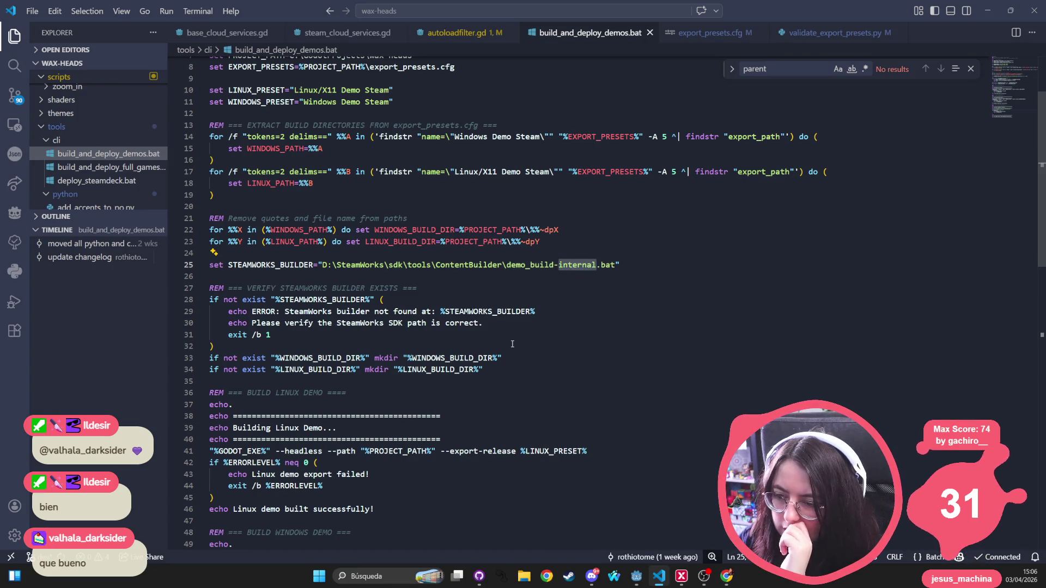
{"action": "scroll", "coordinate": [512, 343], "scroll_direction": "up", "scroll_amount": 3}
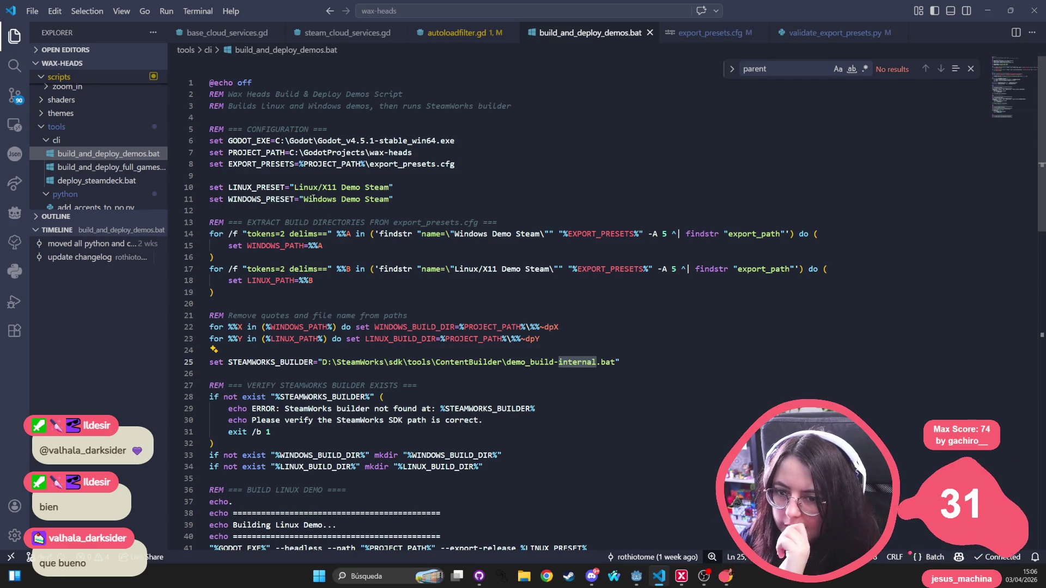
{"action": "left_click_drag", "start_coordinate": [306, 200], "coordinate": [327, 211]}
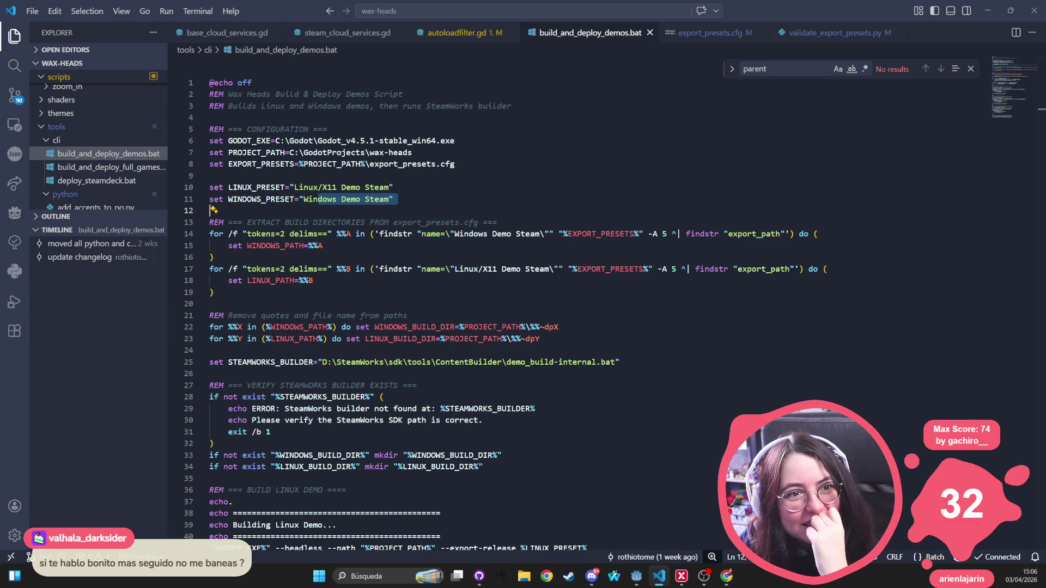
{"action": "left_click", "coordinate": [466, 330]}
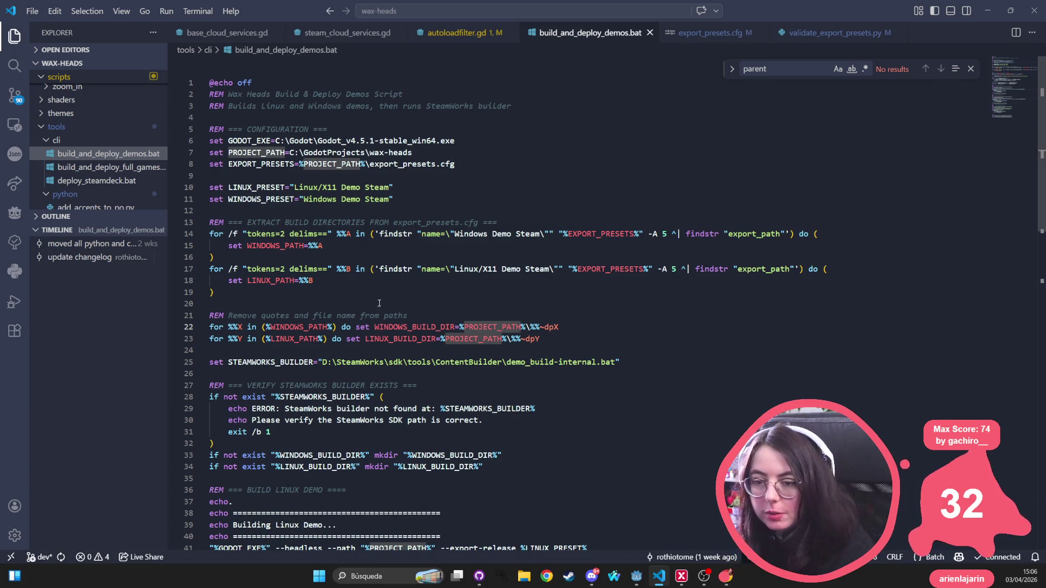
{"action": "left_click", "coordinate": [196, 12]}
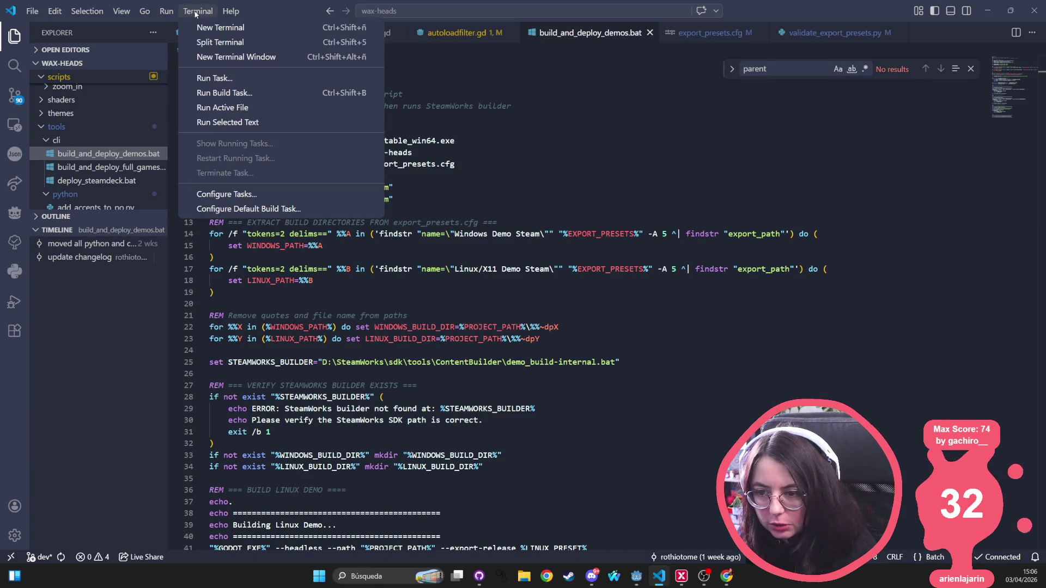
Step: Open a new VS Code terminal, move into the tools folder and list its contents
{"action": "left_click", "coordinate": [203, 27]}
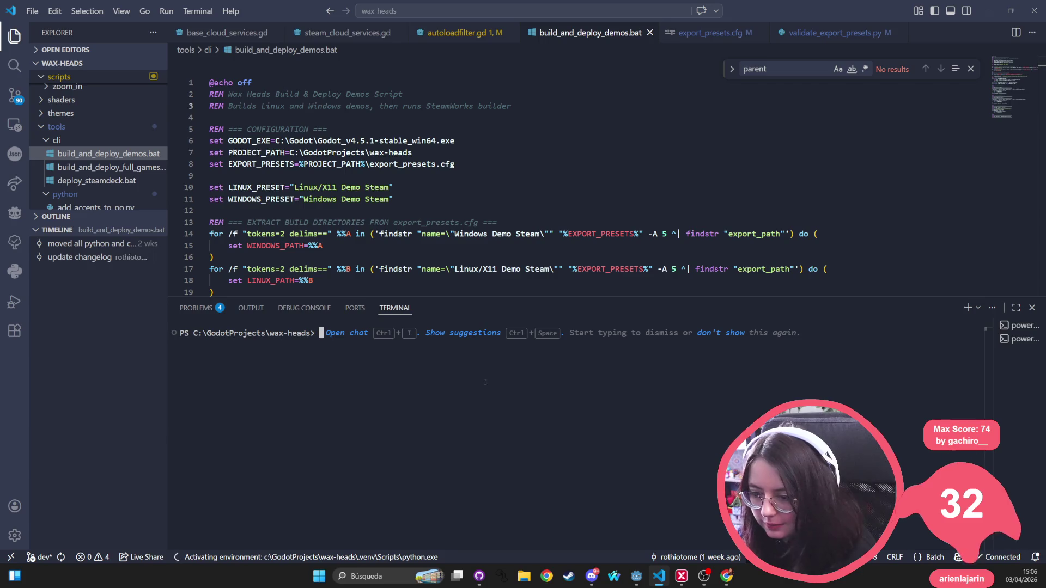
{"action": "left_click", "coordinate": [635, 576]}
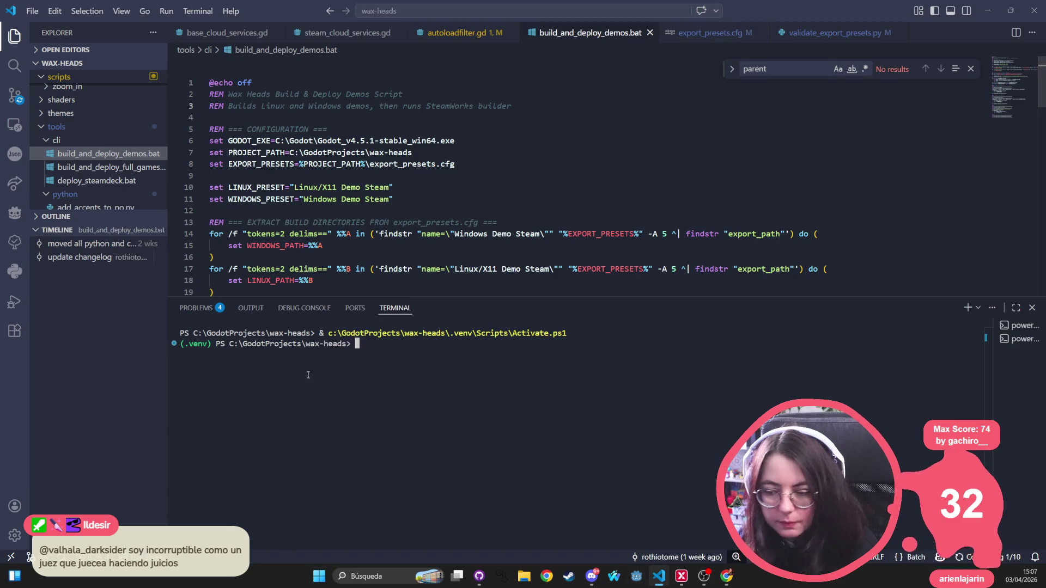
{"action": "type", "text": "py py"}
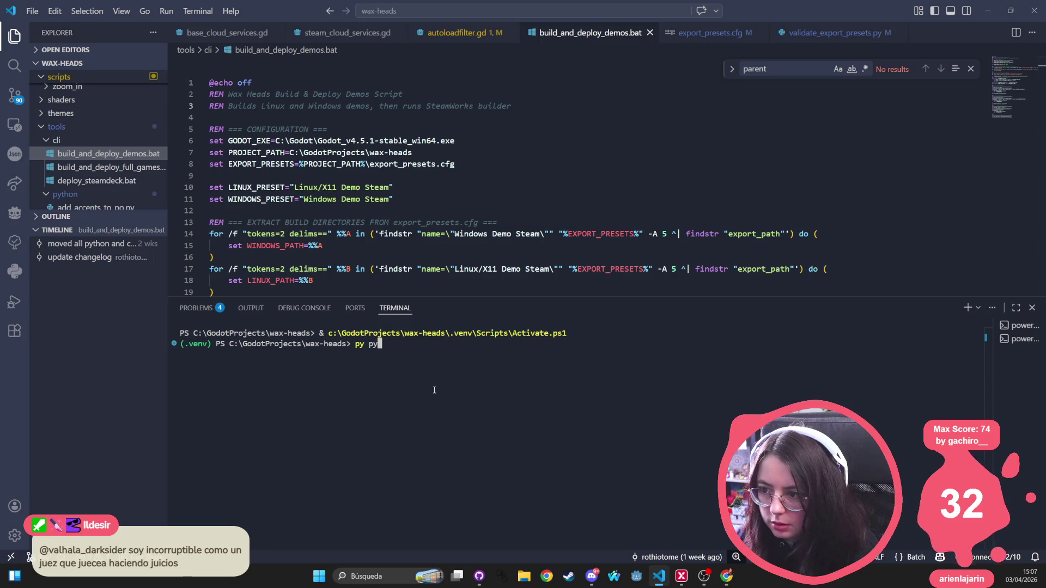
{"action": "key", "text": "BackSpace"}
{"action": "key", "text": "BackSpace"}
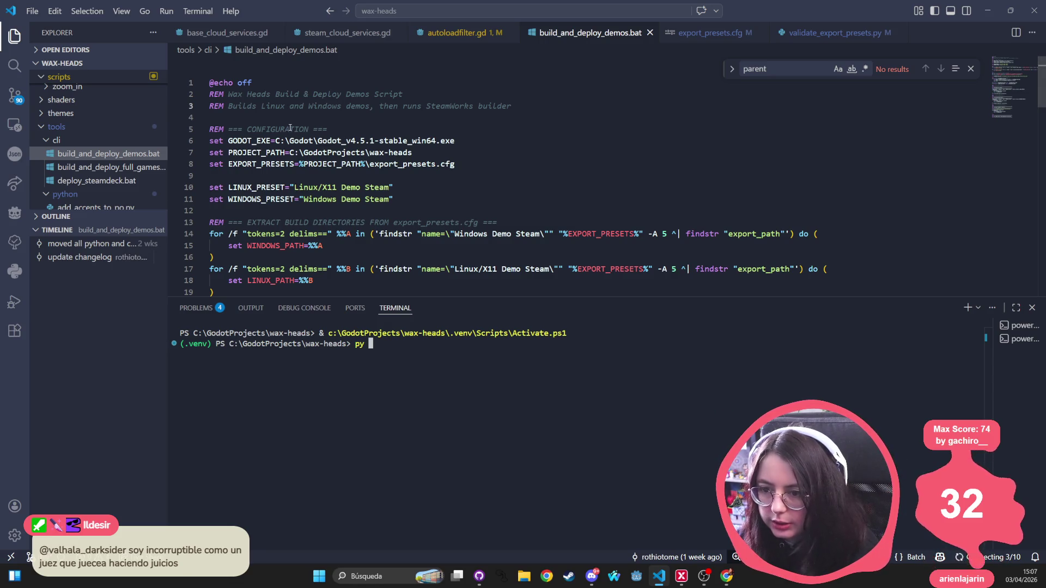
{"action": "key", "text": "BackSpace"}
{"action": "key", "text": "BackSpace"}
{"action": "key", "text": "BackSpace"}
{"action": "type", "text": "cd to"}
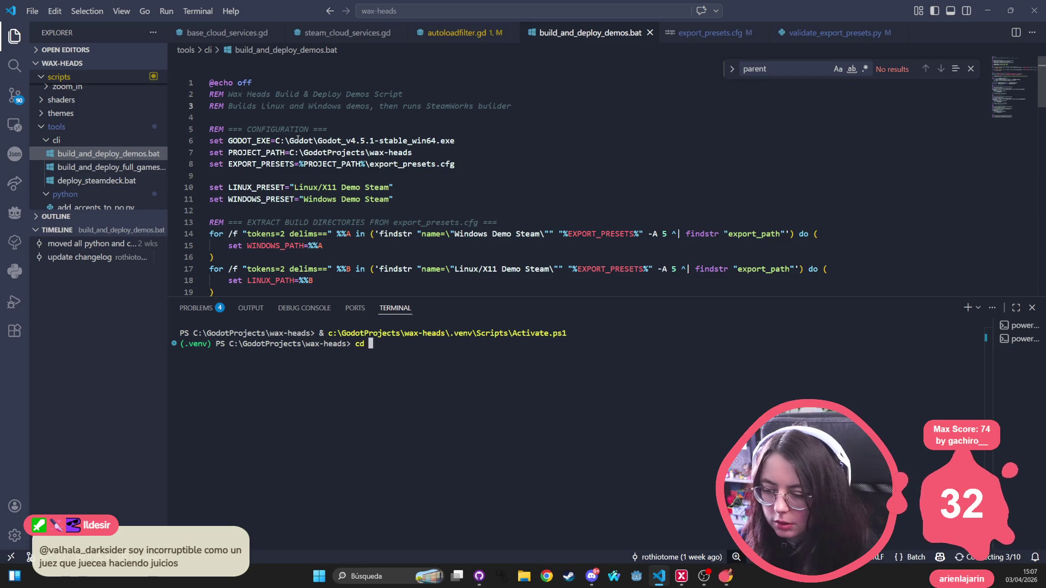
{"action": "key", "text": "Tab"}
{"action": "key", "text": "Return"}
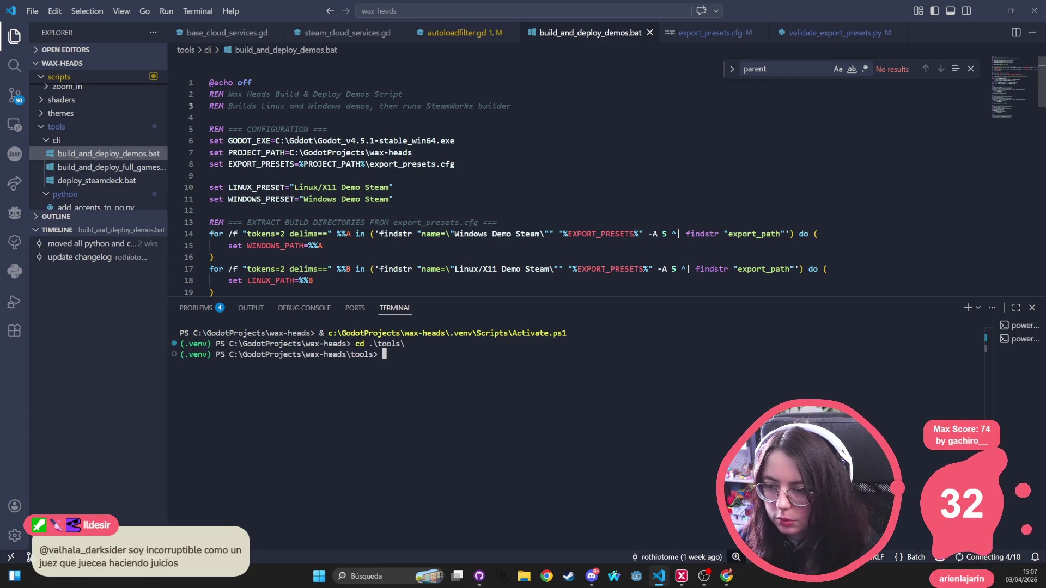
{"action": "type", "text": "ls"}
{"action": "key", "text": "Return"}
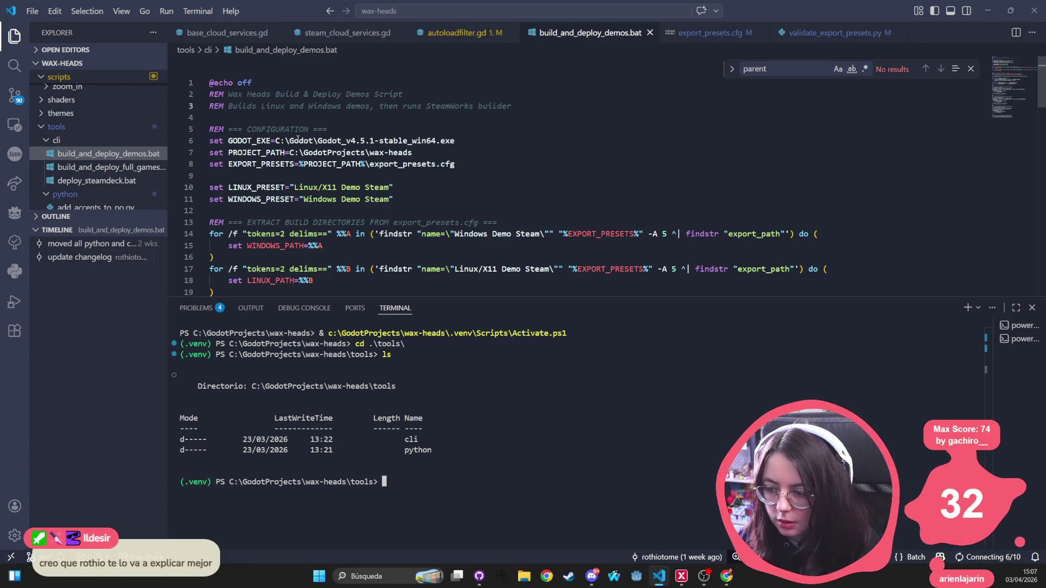
Step: Move into tools\cli, list its .bat scripts and run build_and_deploy_demos.bat
{"action": "type", "text": "c"}
{"action": "key", "text": "BackSpace"}
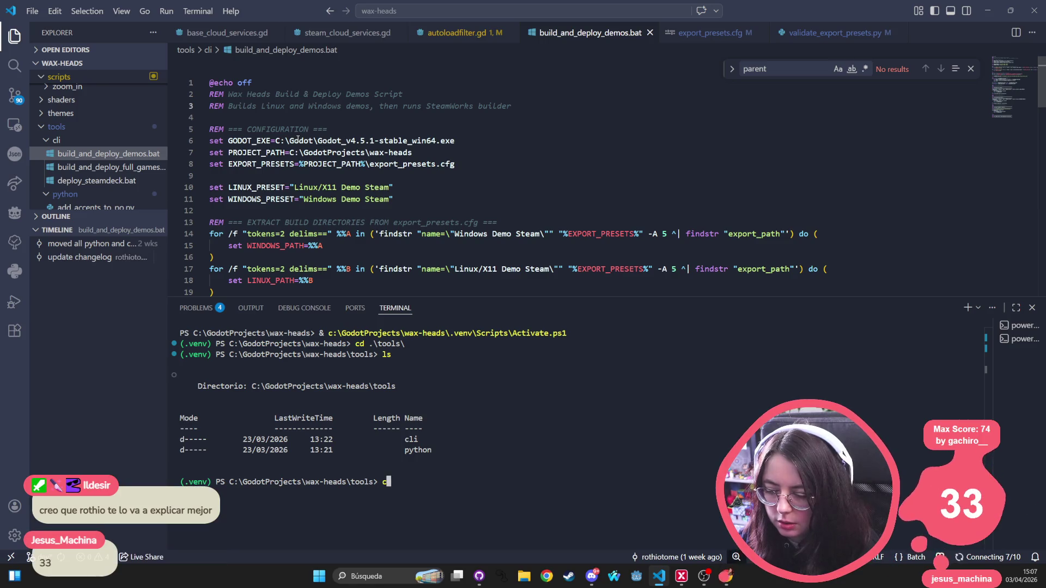
{"action": "key", "text": "Return"}
{"action": "type", "text": "ls"}
{"action": "key", "text": "Return"}
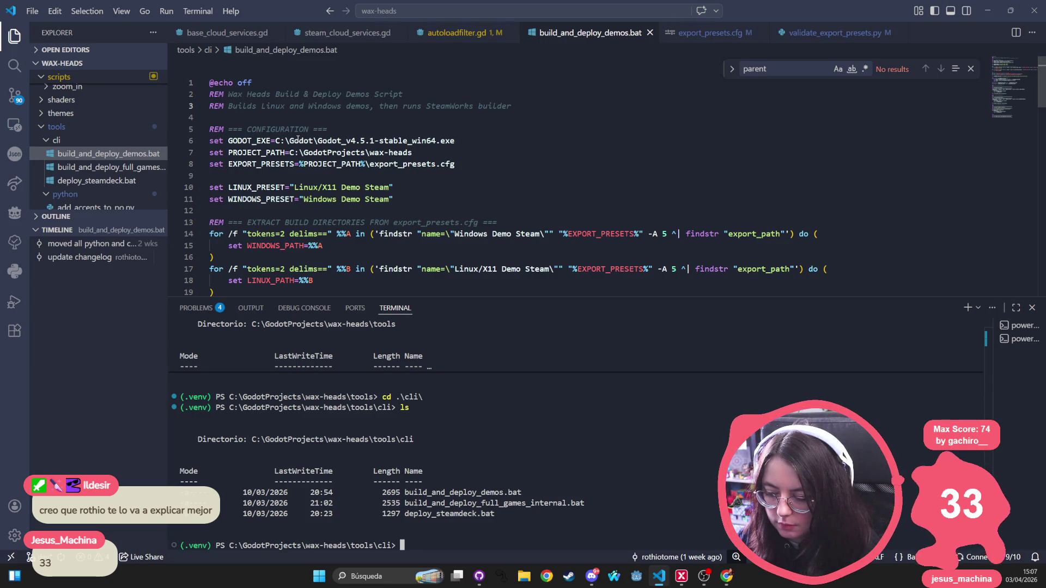
{"action": "type", "text": "build_"}
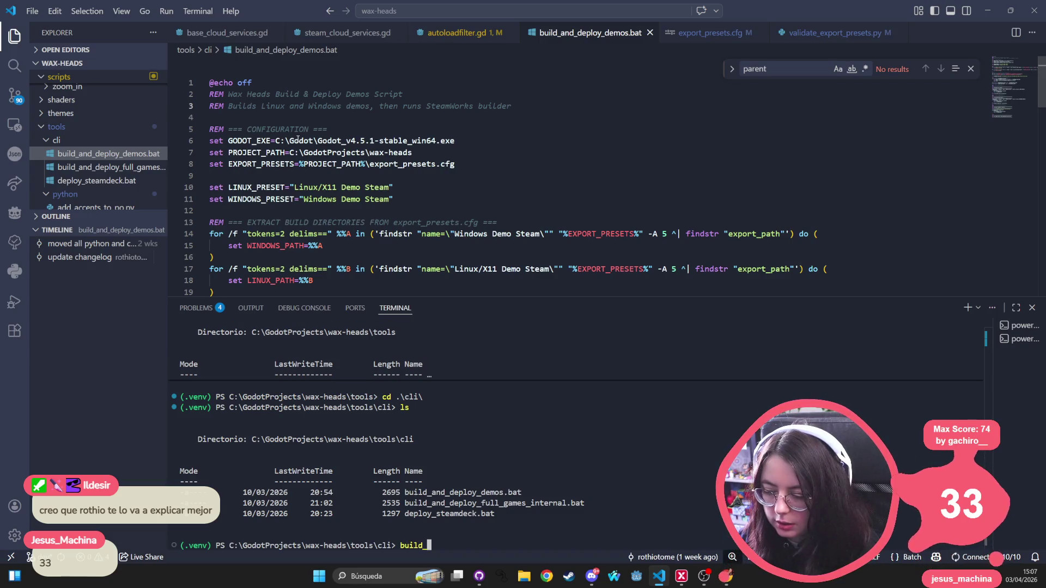
{"action": "key", "text": "Tab"}
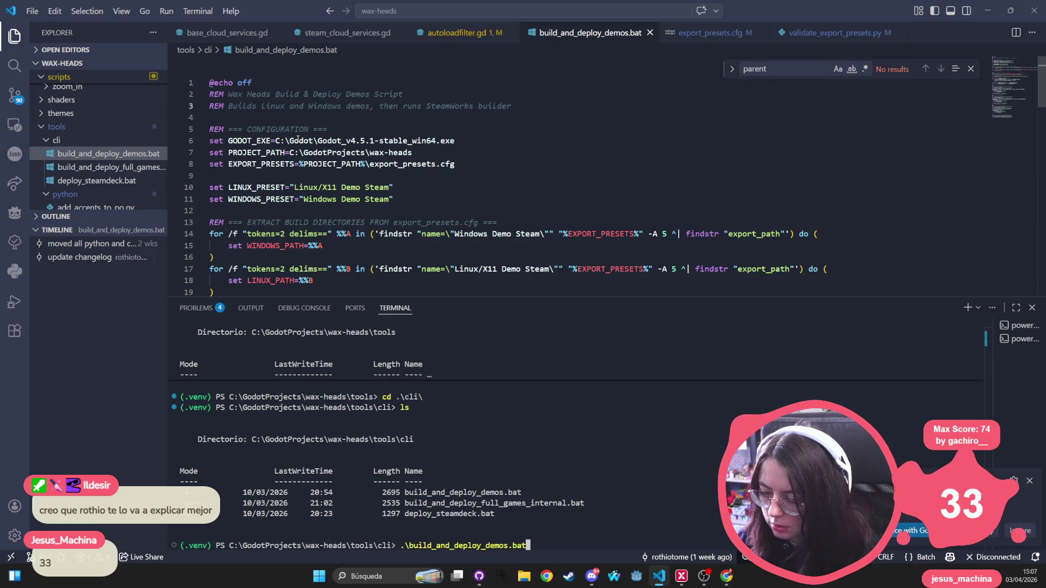
{"action": "key", "text": "Return"}
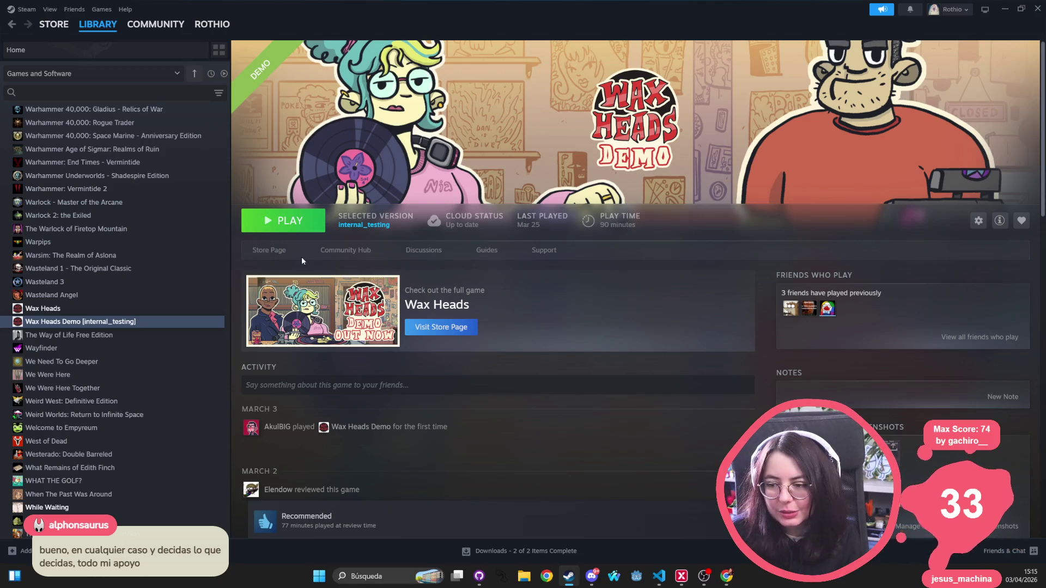
Step: Launch the Wax Heads Demo with DirectX 12 and open %appdata% from Windows search
{"action": "left_click", "coordinate": [315, 223]}
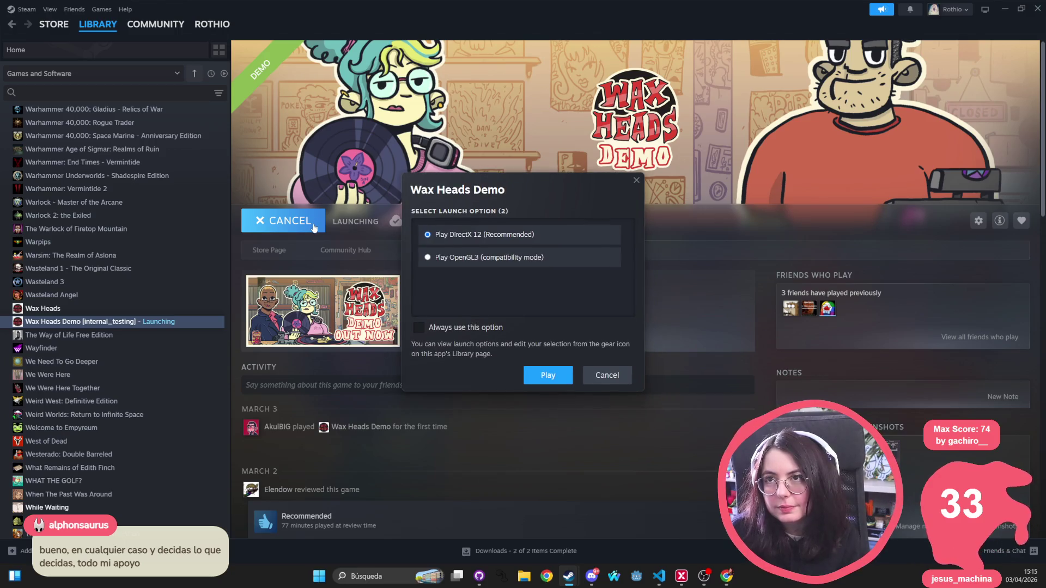
{"action": "left_click", "coordinate": [555, 379]}
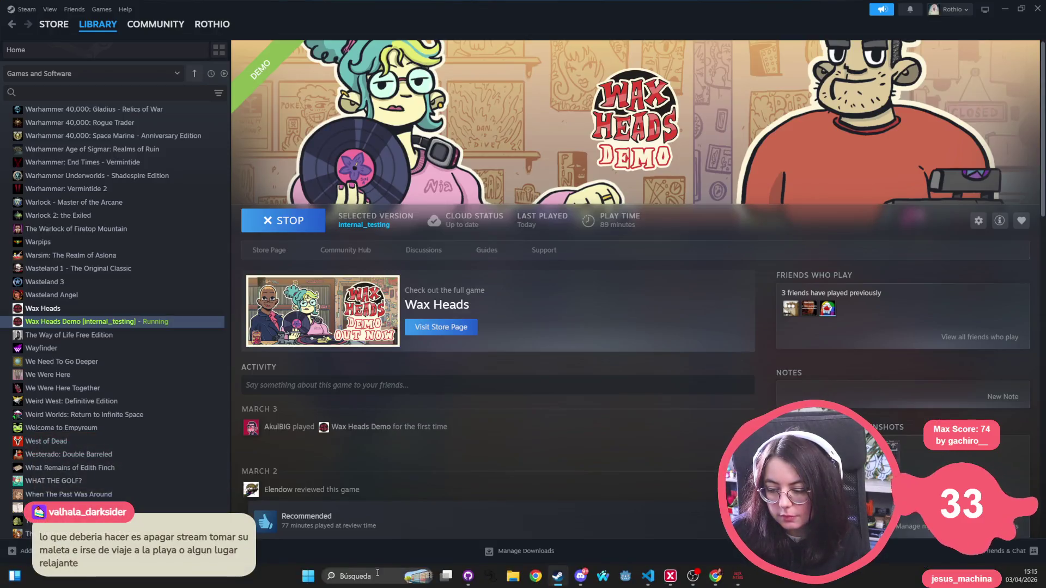
{"action": "left_click", "coordinate": [378, 572]}
{"action": "type", "text": "%appdata%"}
{"action": "key", "text": "Return"}
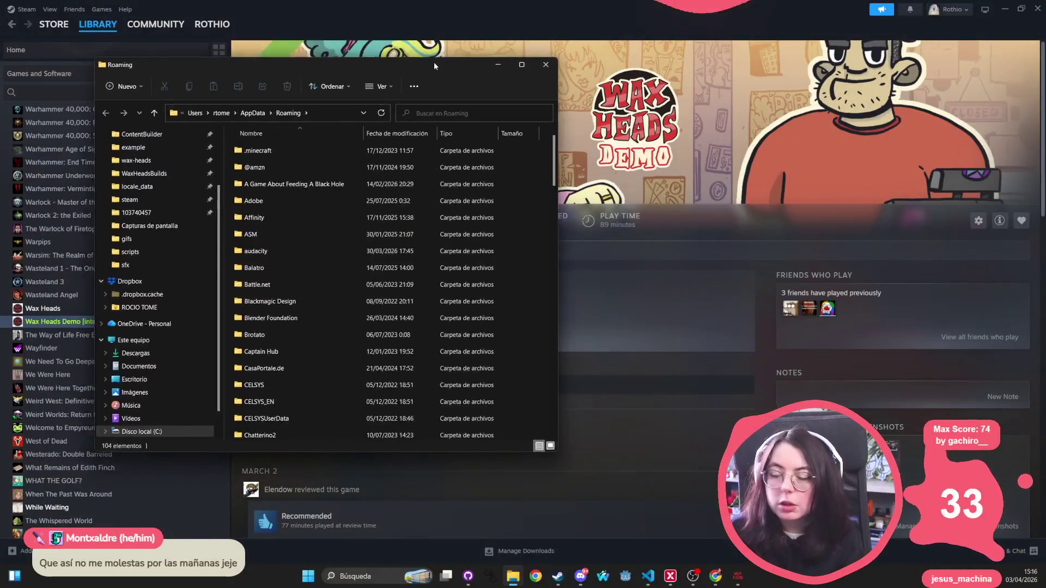
Step: Reopen the %APPDATA% Roaming folder, move it aside, and switch to the running game
{"action": "mouse_move", "coordinate": [433, 66]}
{"action": "left_mouse_down"}
{"action": "mouse_move", "coordinate": [468, 172]}
{"action": "mouse_move", "coordinate": [515, 170]}
{"action": "left_mouse_up"}
{"action": "left_click", "coordinate": [627, 169]}
{"action": "left_click", "coordinate": [374, 576]}
{"action": "type", "text": "%APPDATA%"}
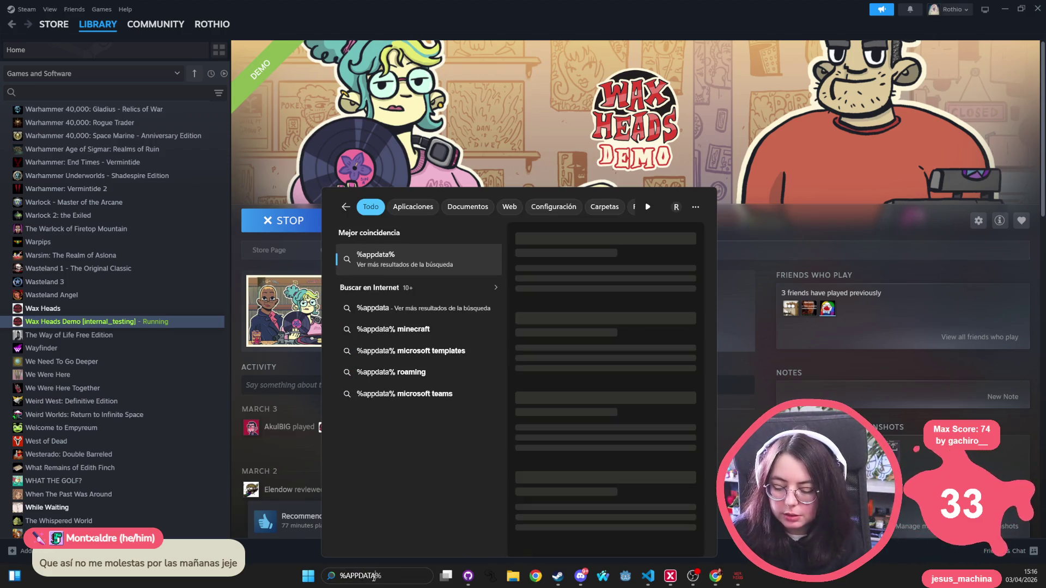
{"action": "key", "text": "Return"}
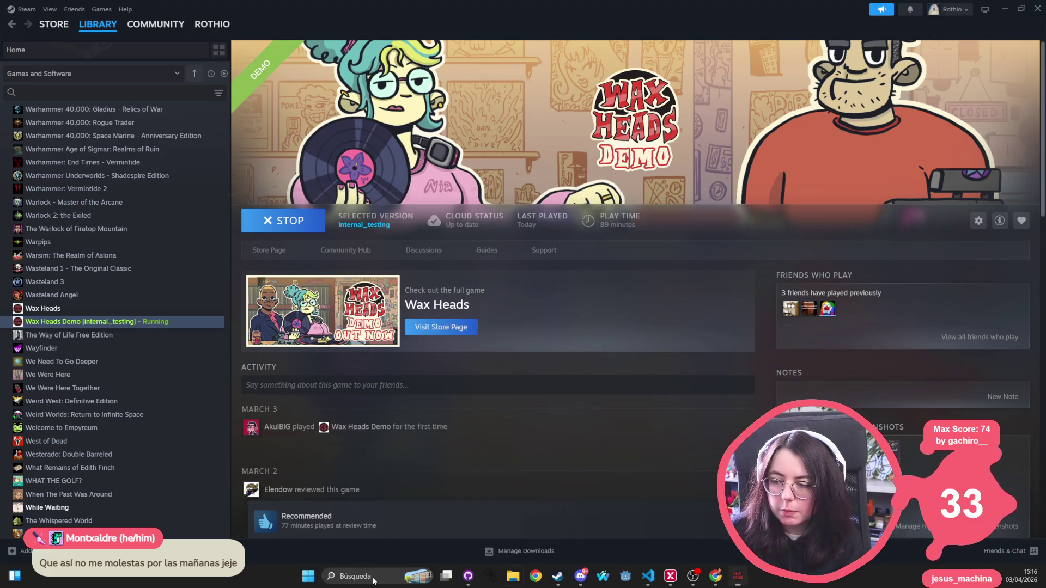
{"action": "left_click_drag", "start_coordinate": [435, 177], "coordinate": [435, 0]}
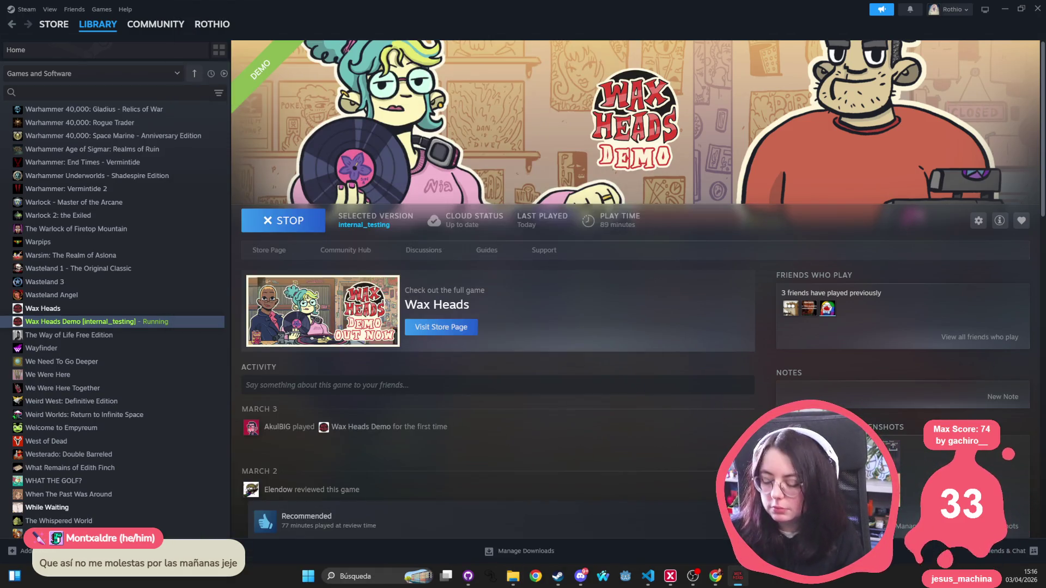
{"action": "key", "text": "alt+Tab"}
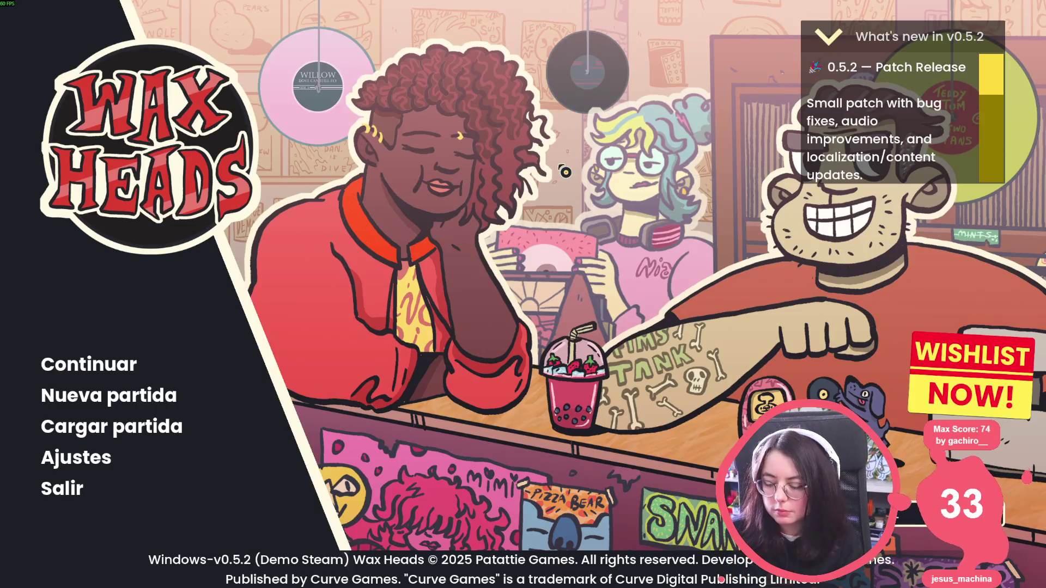
Step: Print the last 1000 log lines in the developer console and scroll up to the autoload order
{"action": "key", "text": "grave"}
{"action": "type", "text": "log 100"}
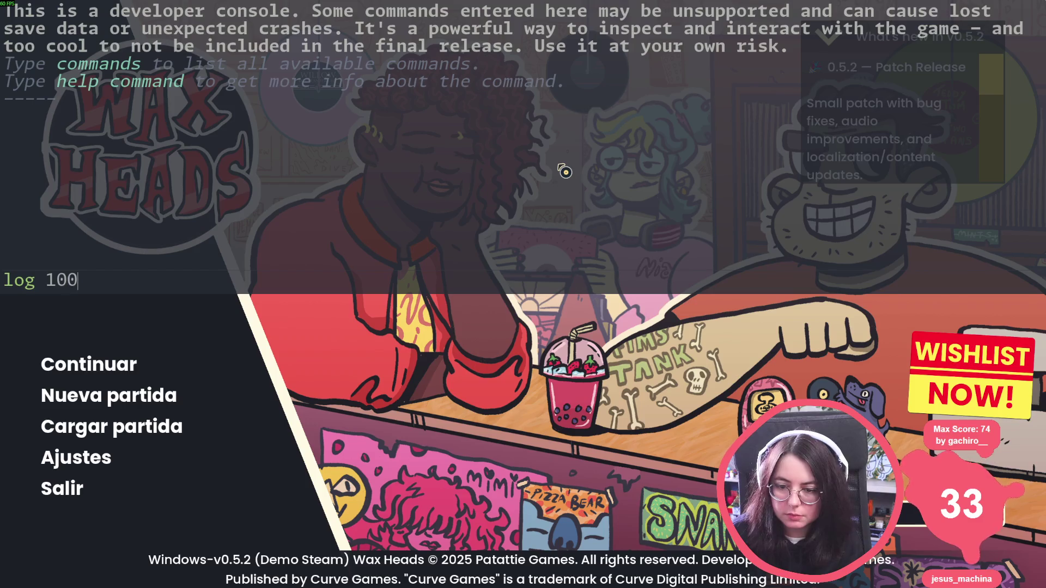
{"action": "key", "text": "shift+Left"}
{"action": "key", "text": "shift+Left"}
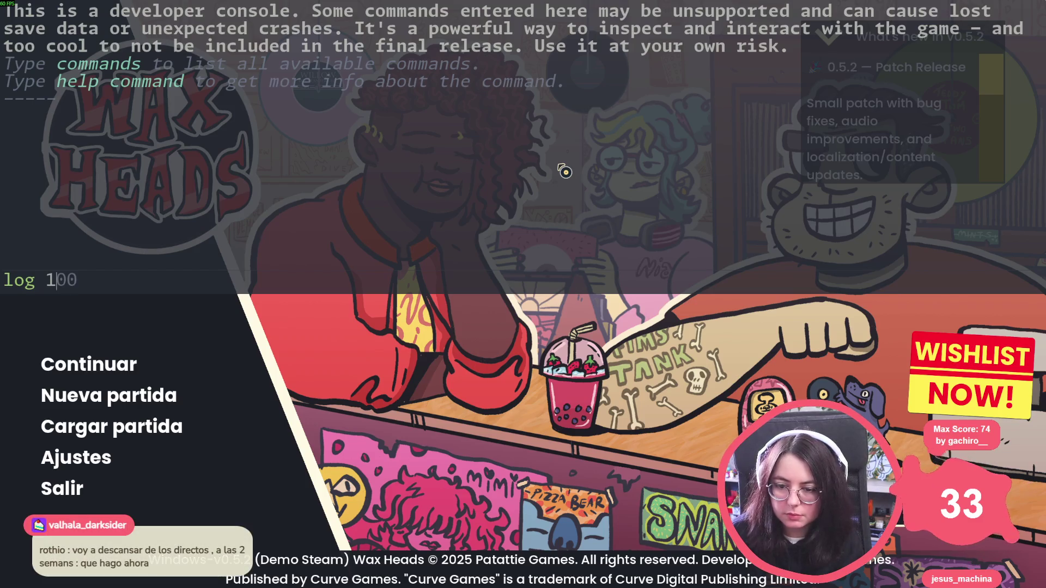
{"action": "key", "text": "Return"}
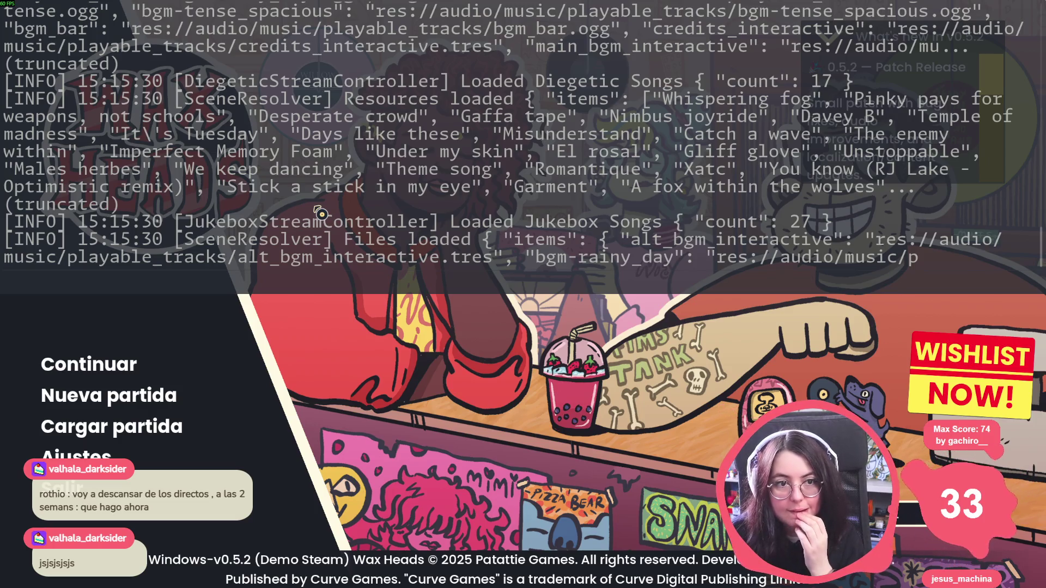
{"action": "scroll", "coordinate": [323, 209], "scroll_direction": "up", "scroll_amount": 10}
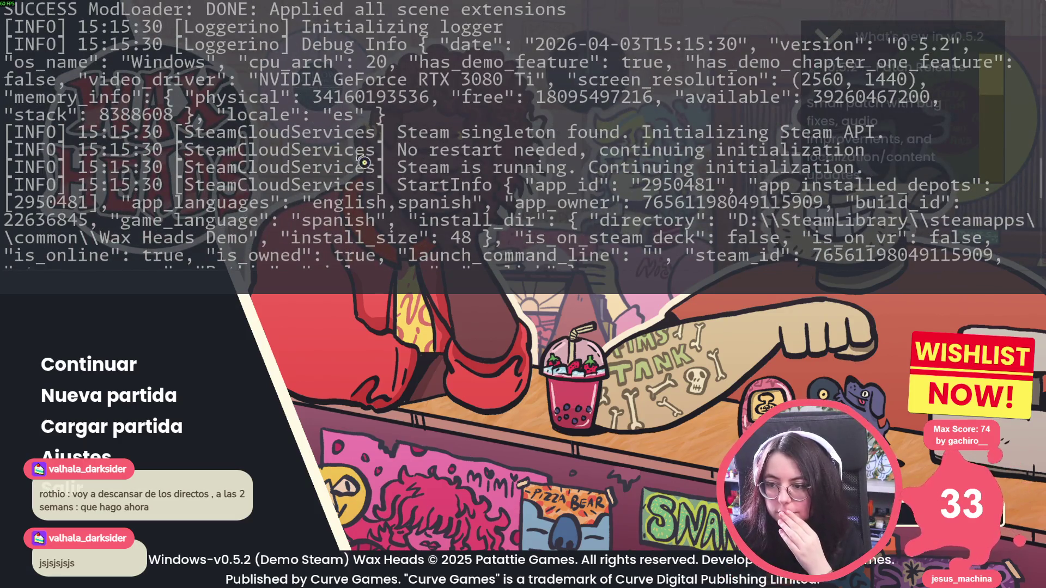
{"action": "scroll", "coordinate": [551, 188], "scroll_direction": "up", "scroll_amount": 5}
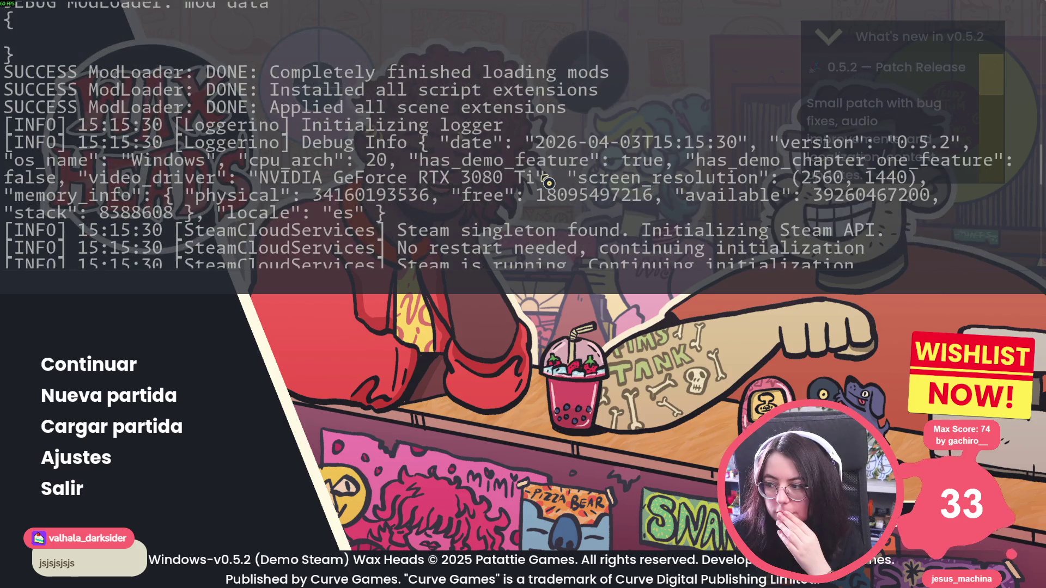
{"action": "scroll", "coordinate": [361, 173], "scroll_direction": "up", "scroll_amount": 10}
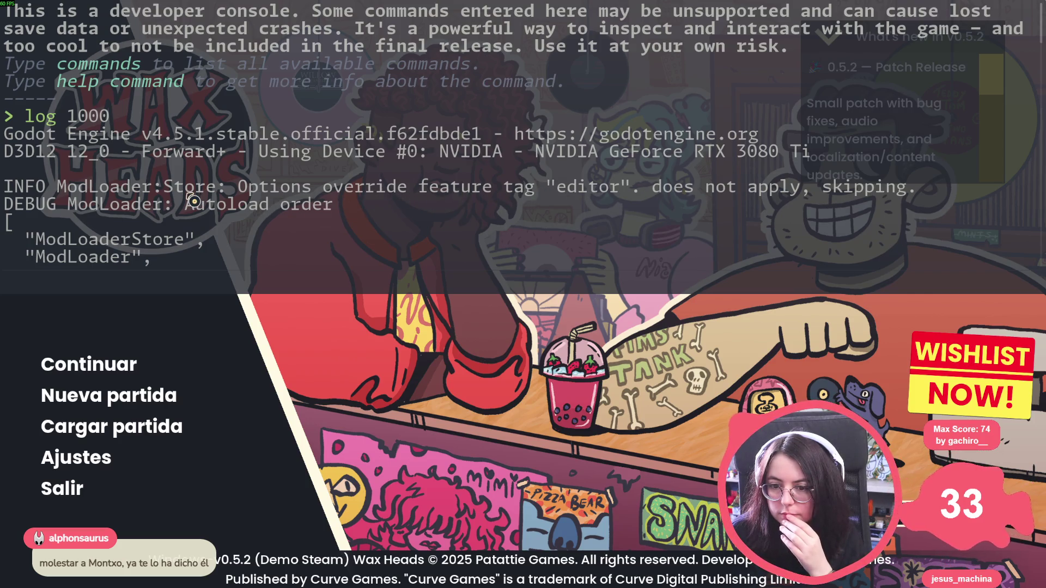
Step: Scroll down through the log to read the ModLoader errors and load results
{"action": "scroll", "coordinate": [193, 202], "scroll_direction": "down", "scroll_amount": 3}
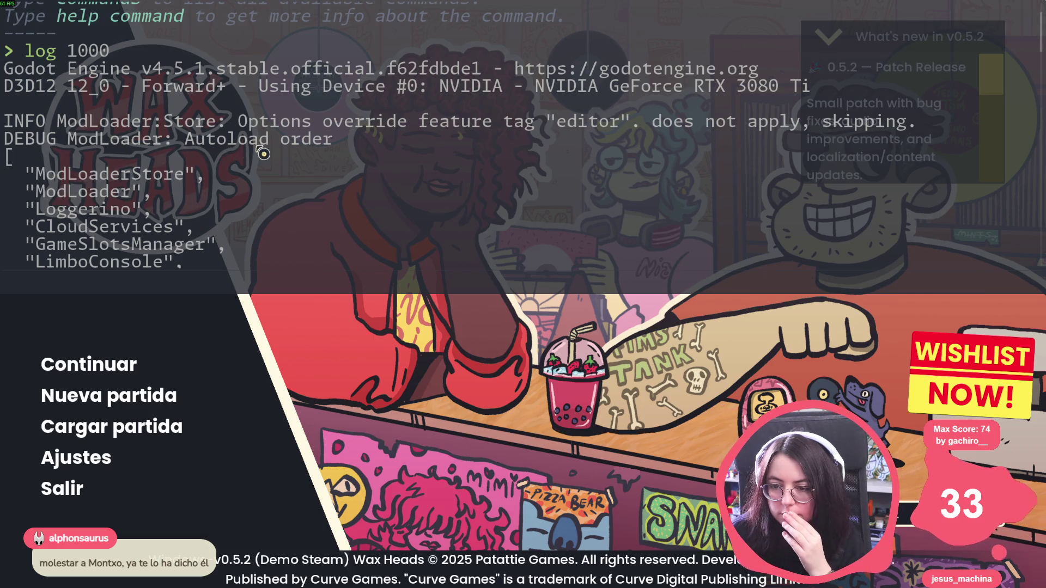
{"action": "scroll", "coordinate": [117, 194], "scroll_direction": "down", "scroll_amount": 3}
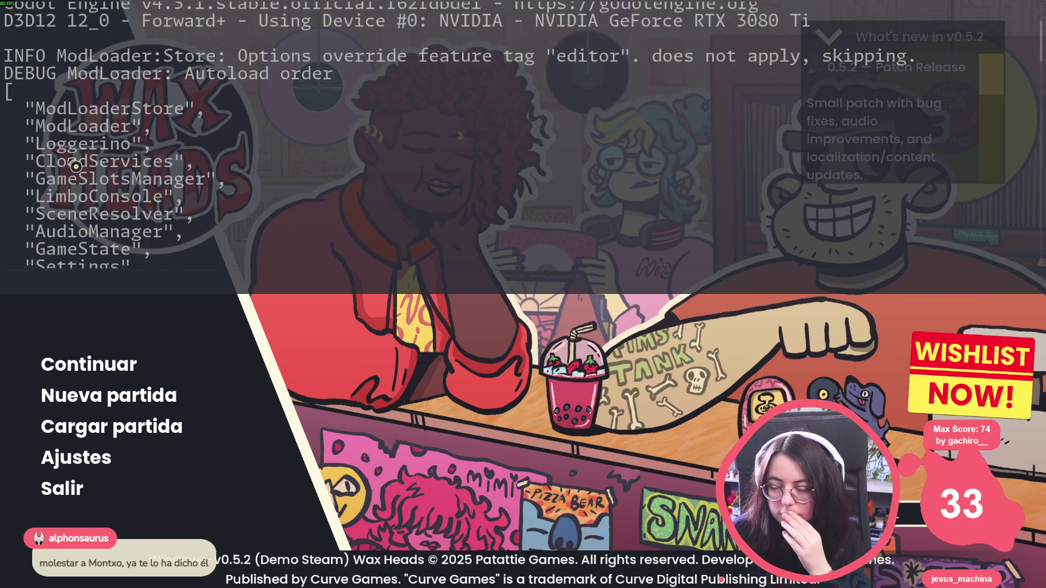
{"action": "scroll", "coordinate": [76, 166], "scroll_direction": "down", "scroll_amount": 8}
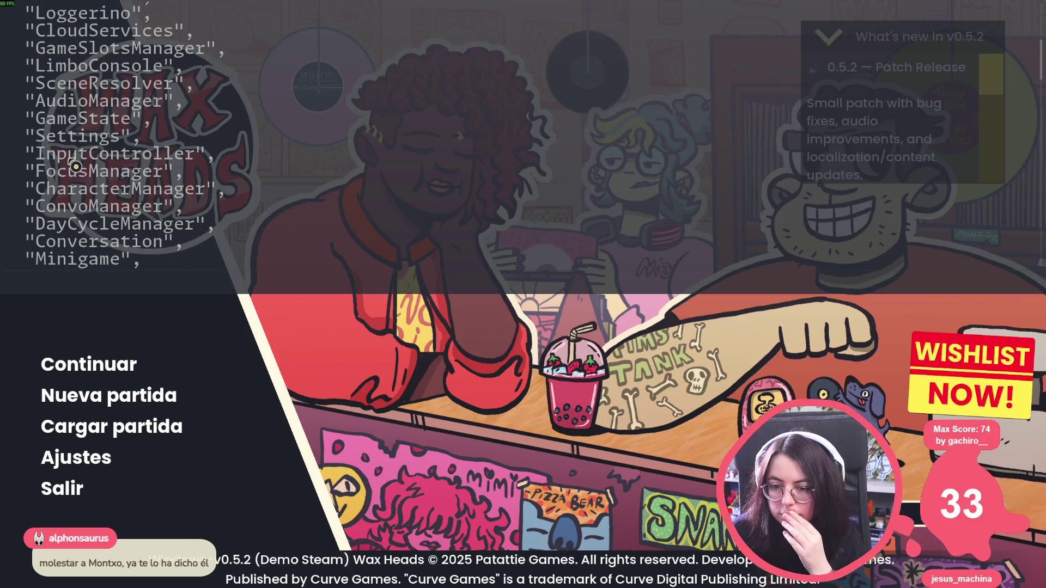
{"action": "scroll", "coordinate": [77, 164], "scroll_direction": "down", "scroll_amount": 8}
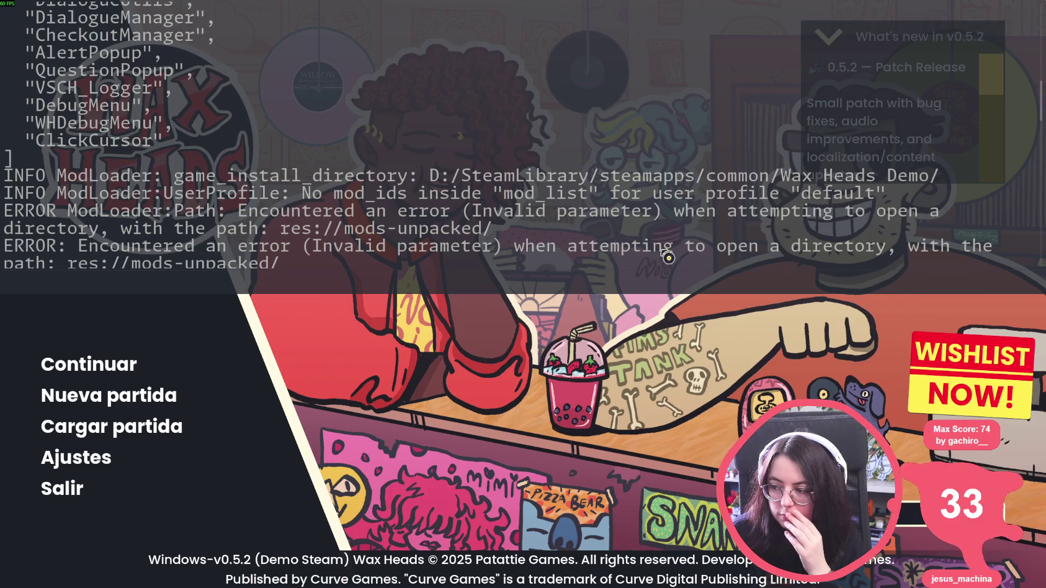
{"action": "scroll", "coordinate": [270, 256], "scroll_direction": "down", "scroll_amount": 1}
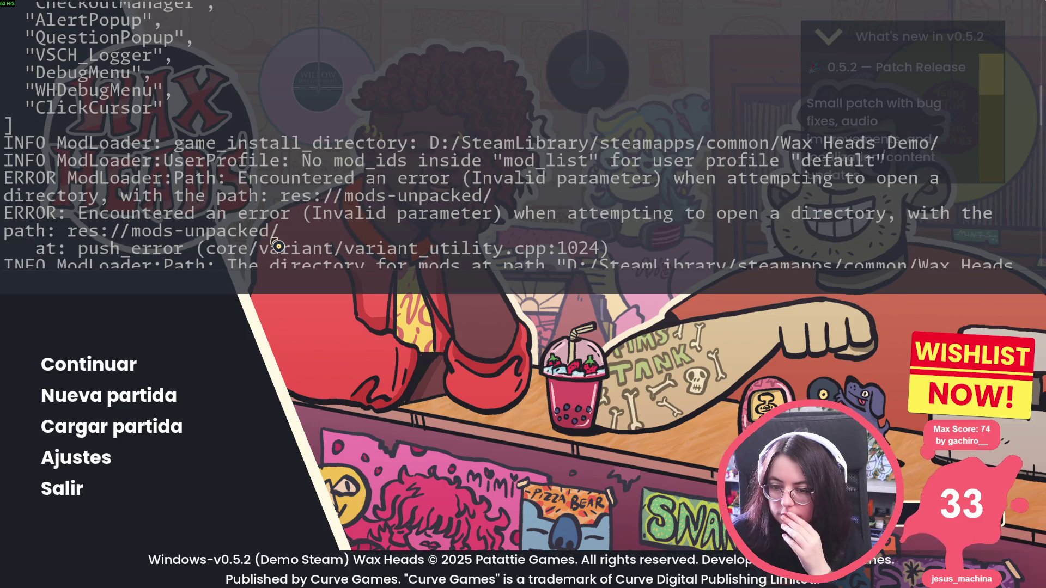
{"action": "scroll", "coordinate": [277, 247], "scroll_direction": "down", "scroll_amount": 1}
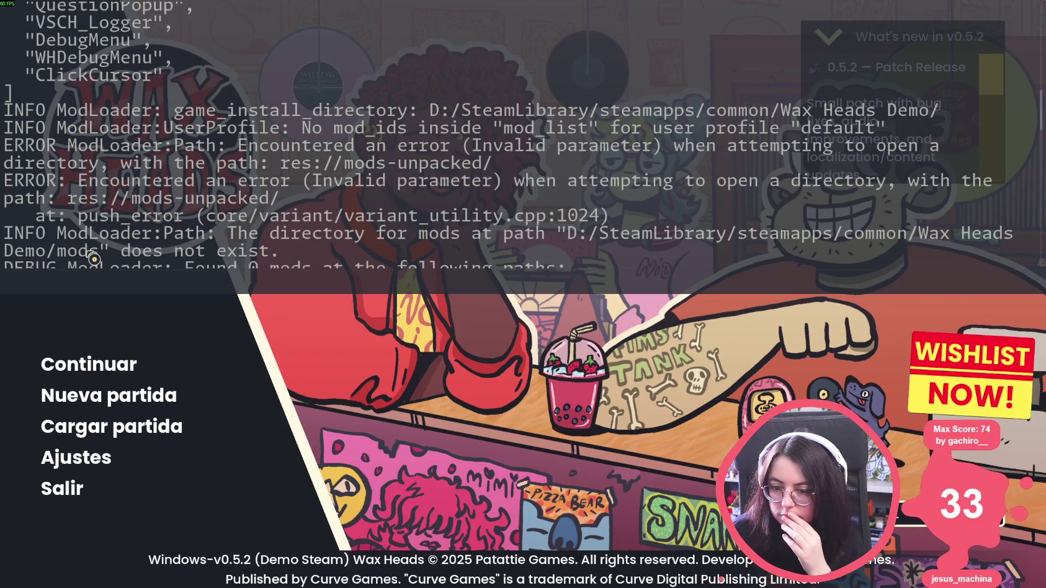
{"action": "scroll", "coordinate": [94, 259], "scroll_direction": "down", "scroll_amount": 3}
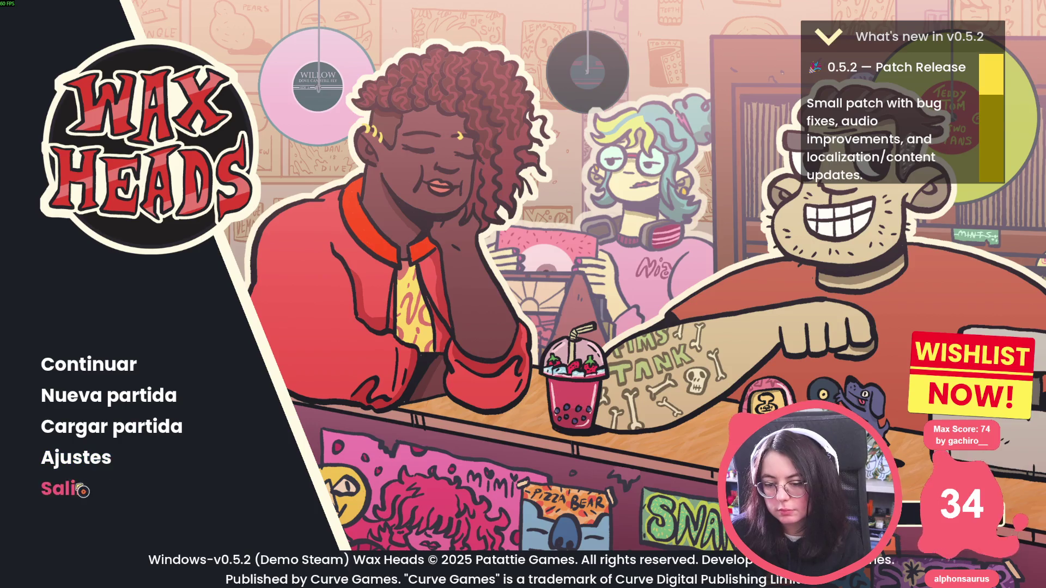
Step: Quit the demo with Salir and switch past Chrome back to the Godot editor
{"action": "left_click", "coordinate": [65, 487]}
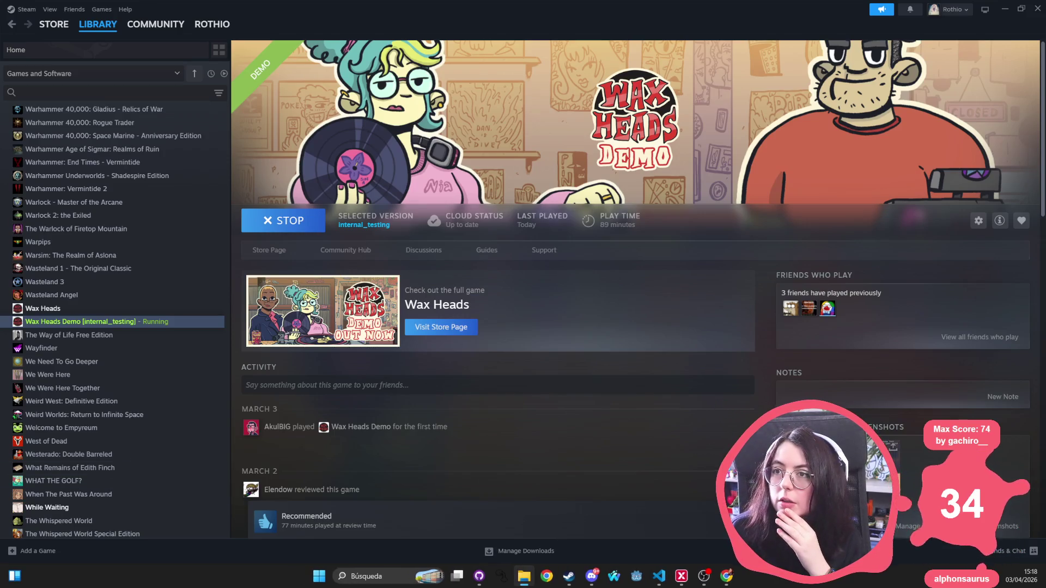
{"action": "key", "text": "alt+Tab"}
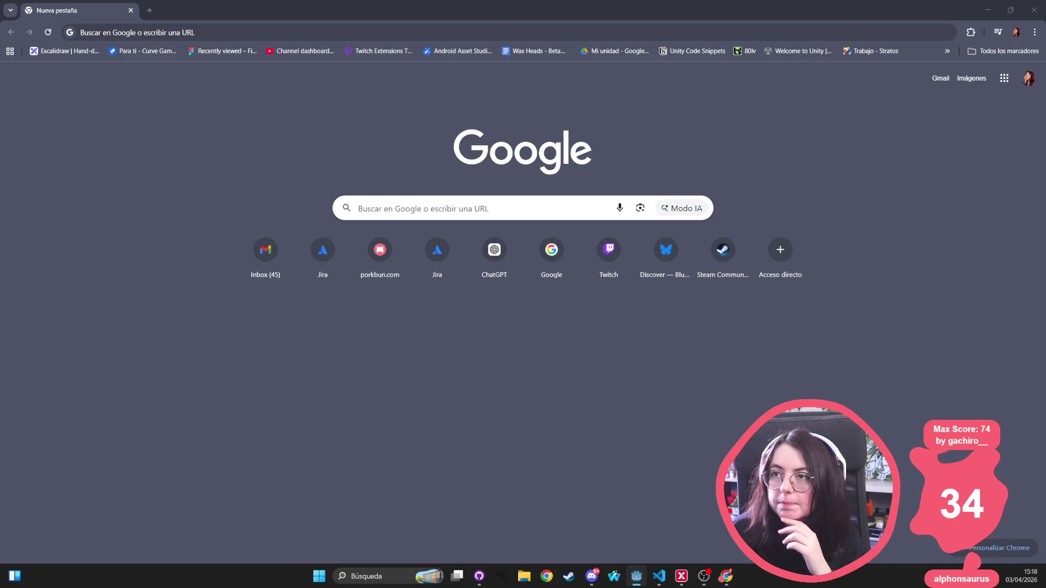
{"action": "left_click", "coordinate": [636, 576]}
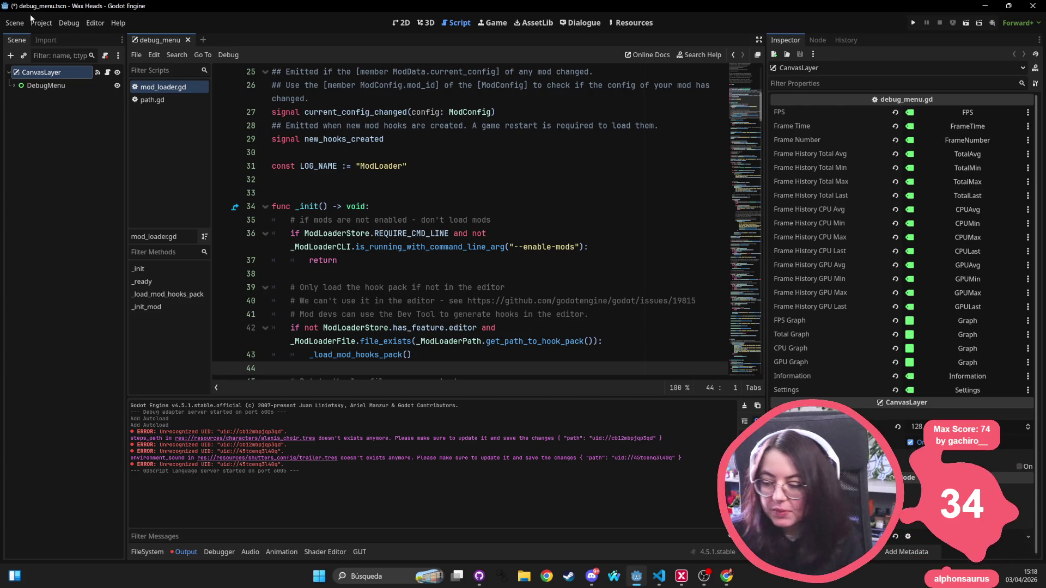
{"action": "left_click", "coordinate": [15, 23]}
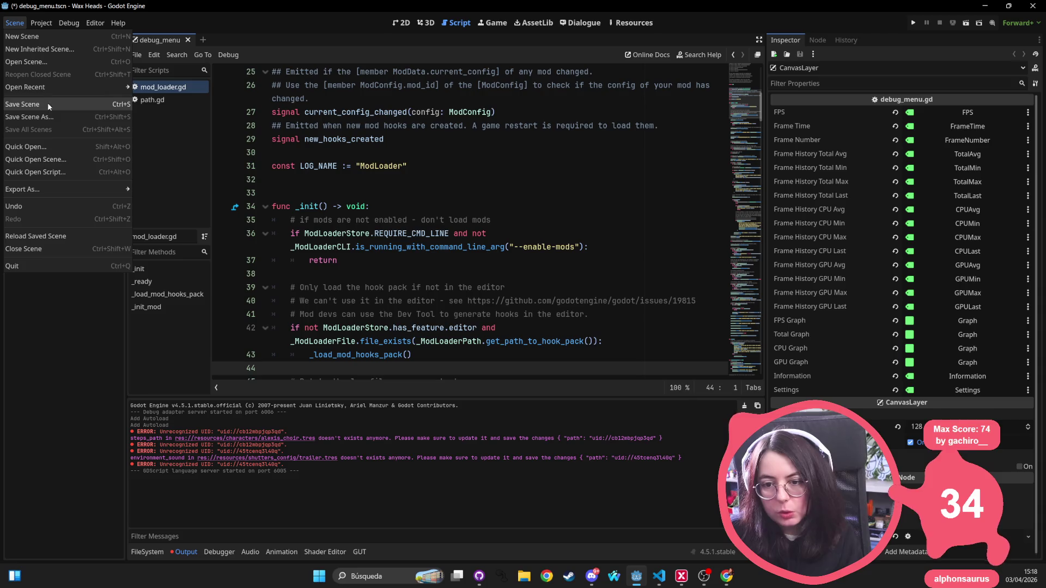
{"action": "left_click", "coordinate": [34, 35]}
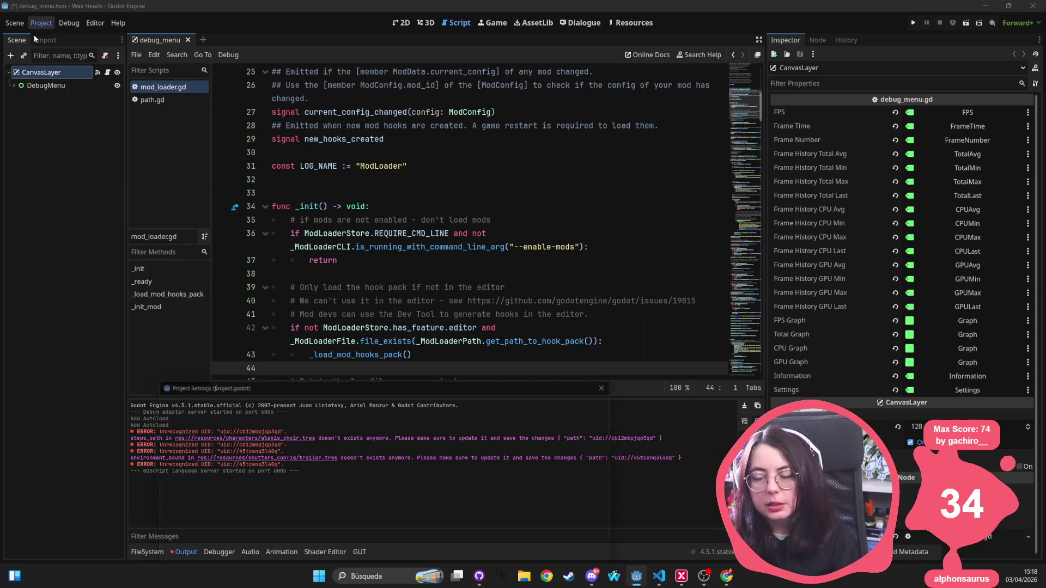
{"action": "mouse_move", "coordinate": [349, 382]}
{"action": "left_mouse_down"}
{"action": "mouse_move", "coordinate": [452, 83]}
{"action": "mouse_move", "coordinate": [375, 120]}
{"action": "left_mouse_up"}
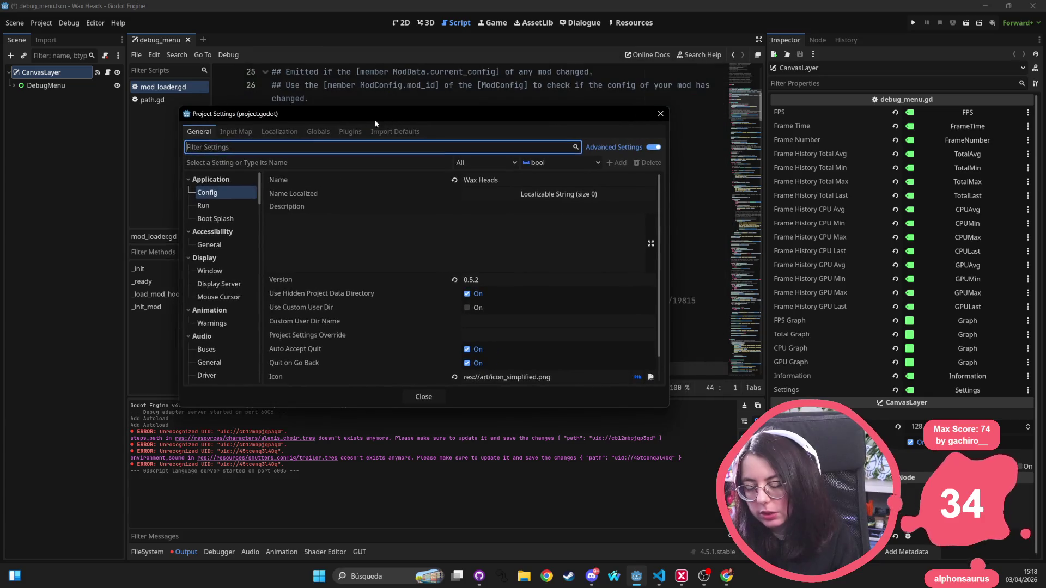
{"action": "left_click", "coordinate": [241, 133]}
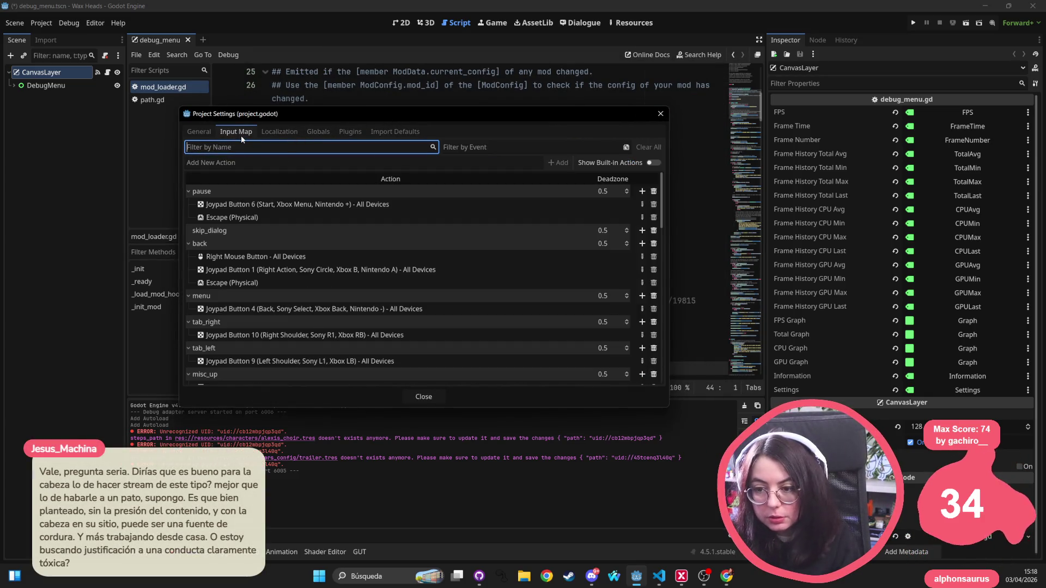
{"action": "left_click", "coordinate": [201, 132]}
{"action": "left_click", "coordinate": [661, 113]}
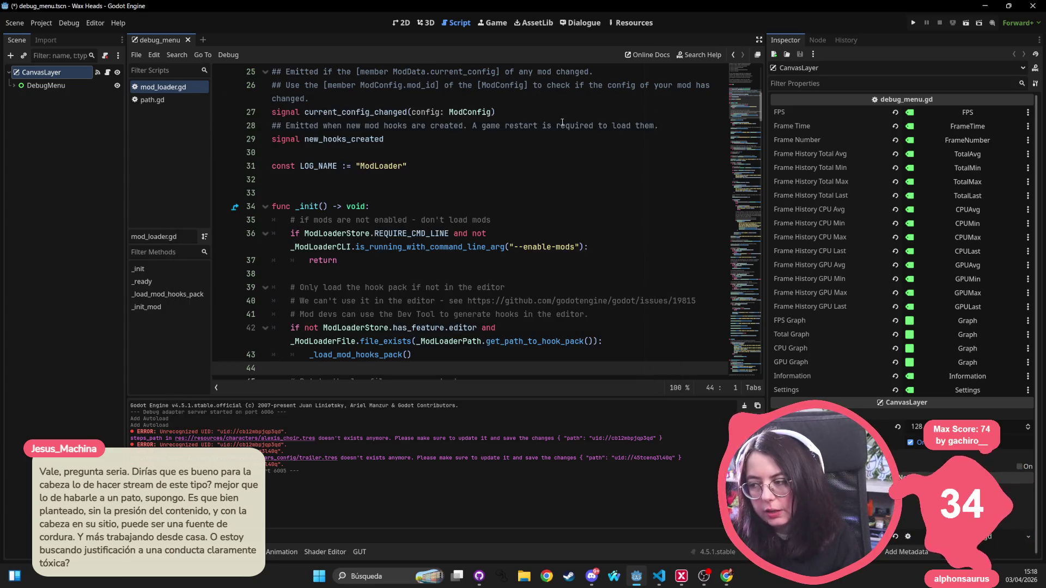
{"action": "left_click_drag", "start_coordinate": [413, 166], "coordinate": [257, 96]}
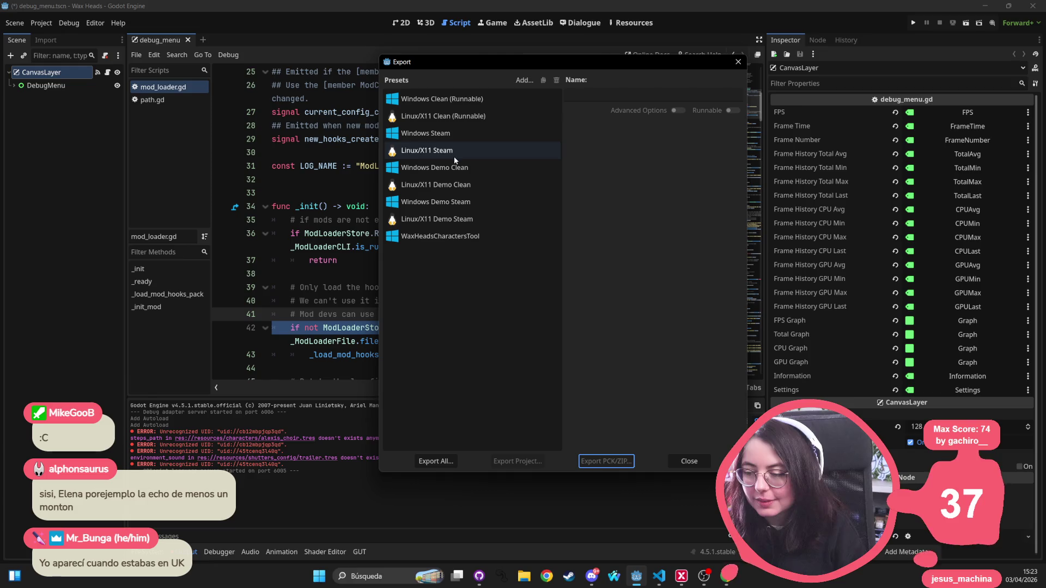
Step: Export the Windows Demo Clean preset, overwriting wax_heads.exe in builds/windows/clean/demo
{"action": "left_click", "coordinate": [503, 168]}
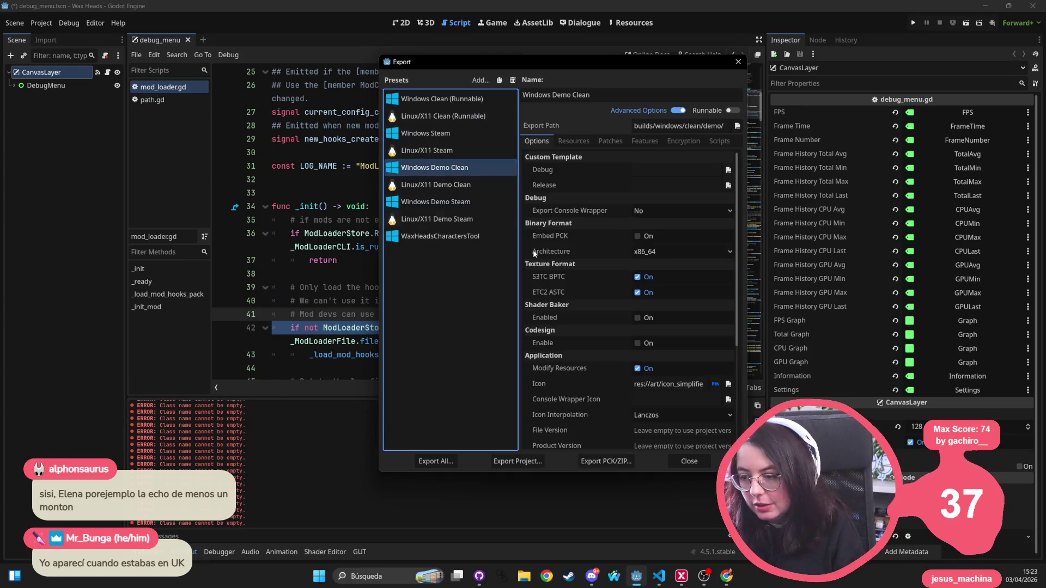
{"action": "left_click", "coordinate": [521, 462]}
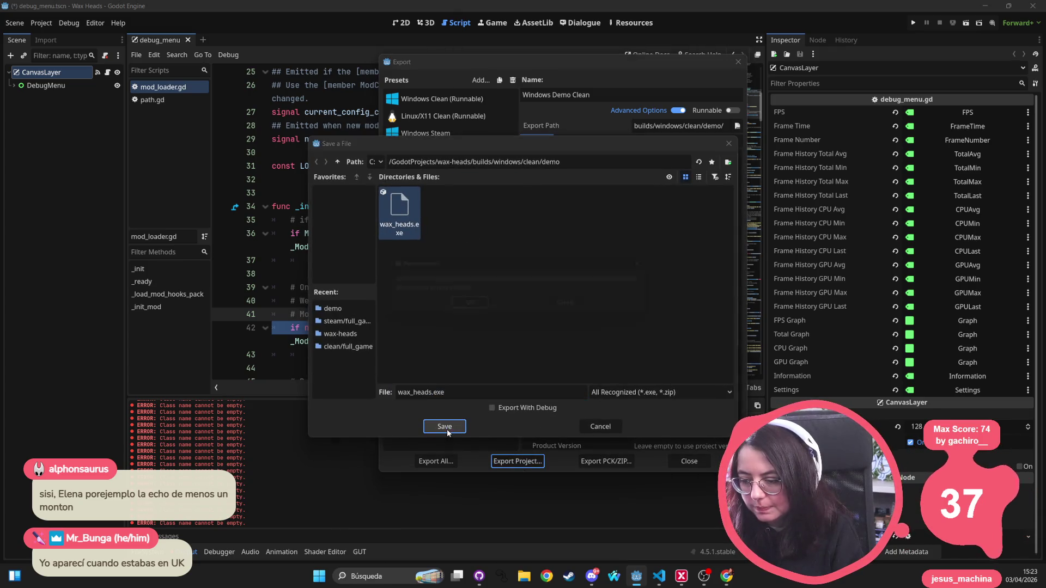
{"action": "left_click", "coordinate": [467, 304]}
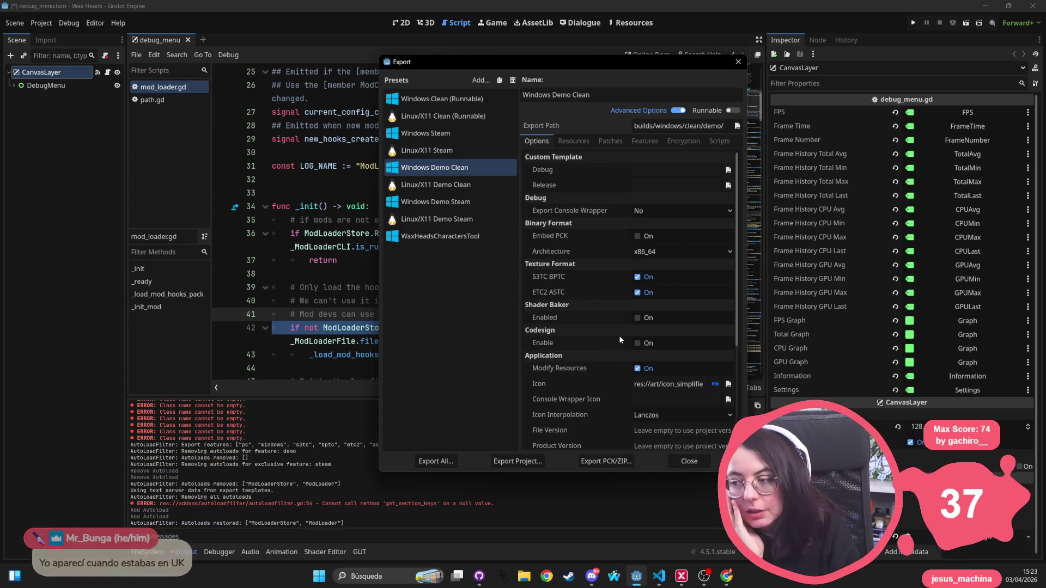
{"action": "left_click", "coordinate": [739, 62]}
Step: Inspect lines in mod_loader.gd while reading the export log's get_section_keys null-call error
{"action": "left_click", "coordinate": [399, 207]}
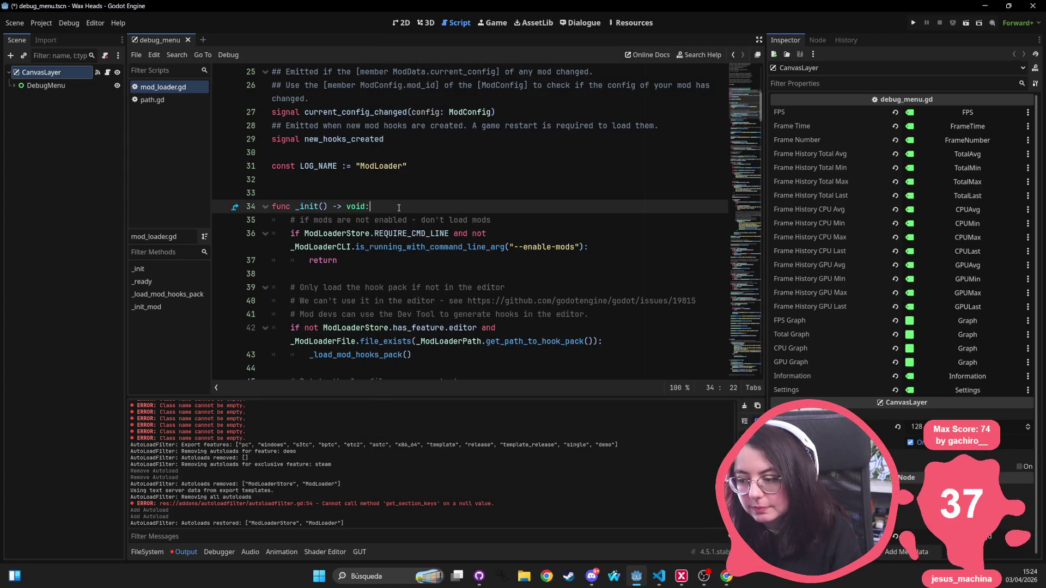
{"action": "left_click", "coordinate": [422, 315]}
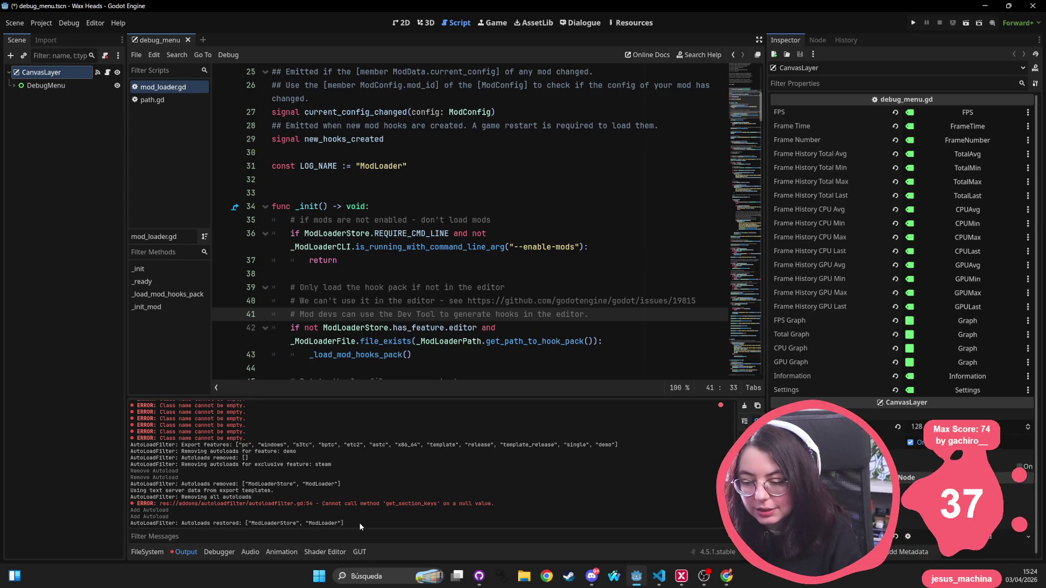
{"action": "left_click", "coordinate": [337, 260]}
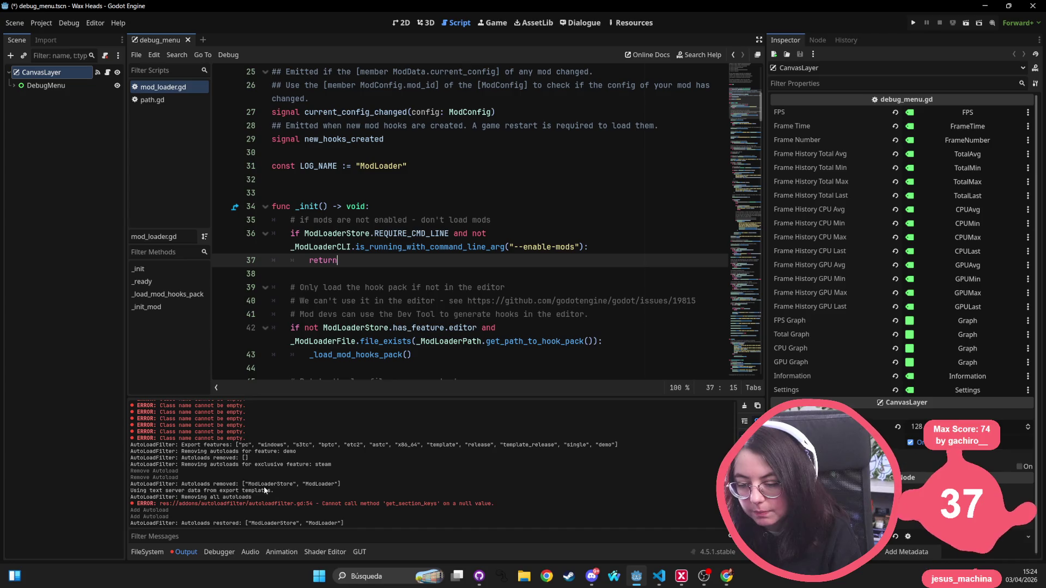
{"action": "left_click", "coordinate": [37, 26]}
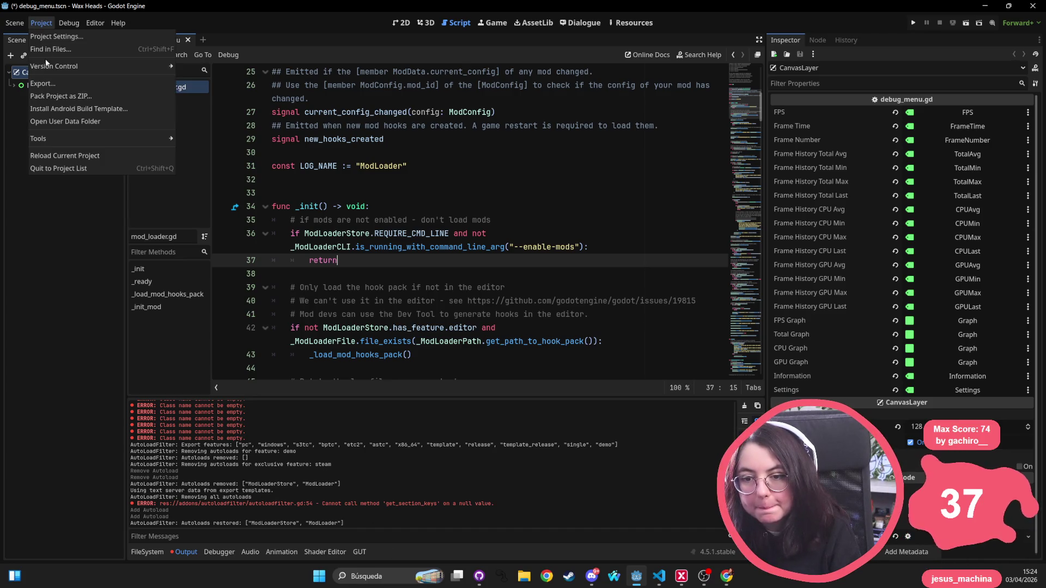
{"action": "left_click_drag", "start_coordinate": [453, 255], "coordinate": [392, 207]}
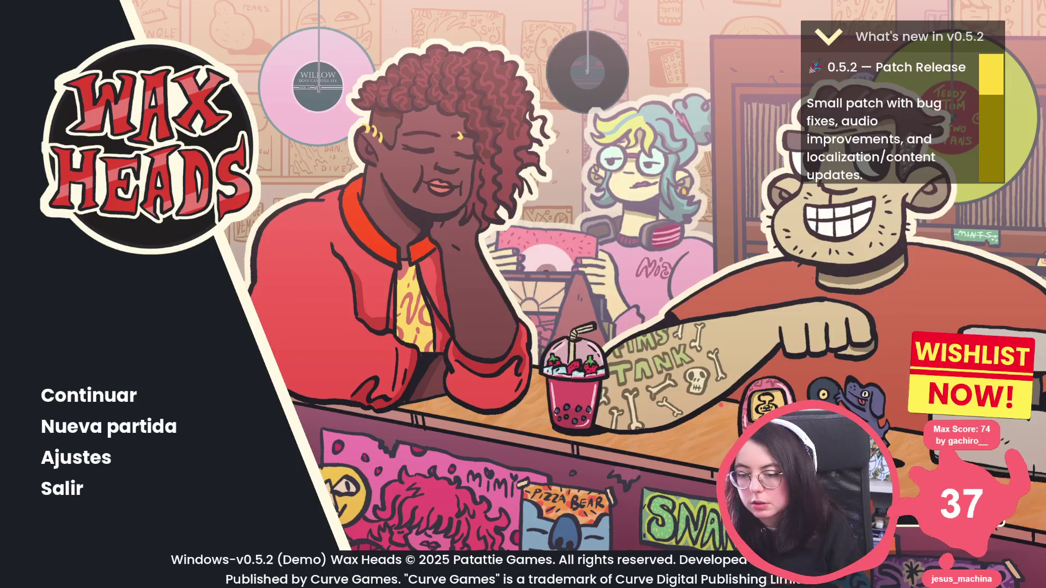
Step: Open the developer console over the exported demo's main menu
{"action": "key", "text": "grave"}
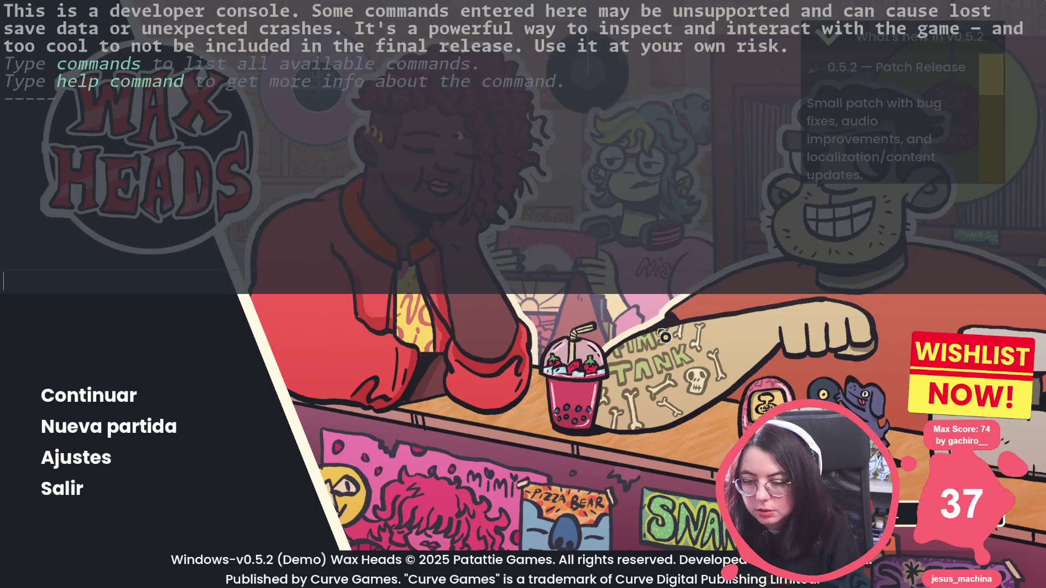
Step: Run 'log 1000' in the console, scroll through the output, then close the game with F8
{"action": "type", "text": "log"}
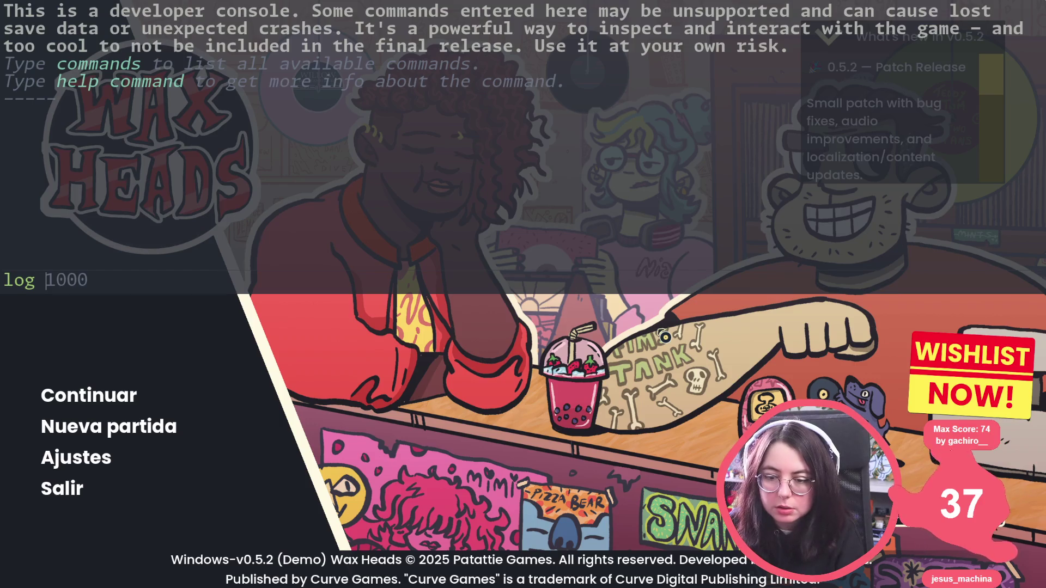
{"action": "key", "text": "Tab"}
{"action": "key", "text": "Return"}
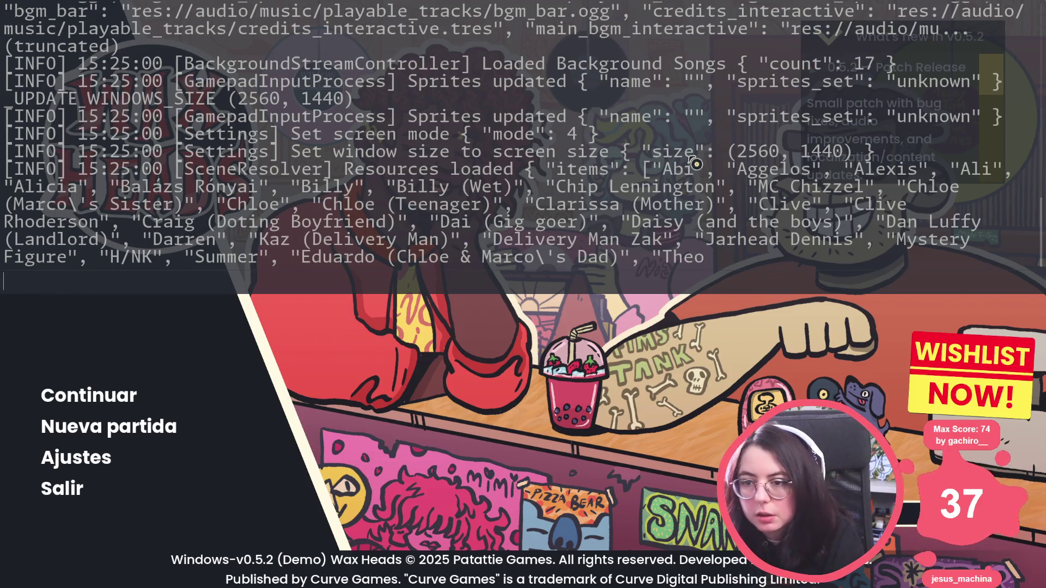
{"action": "scroll", "coordinate": [288, 134], "scroll_direction": "up", "scroll_amount": 15}
{"action": "scroll", "coordinate": [287, 134], "scroll_direction": "up", "scroll_amount": 2}
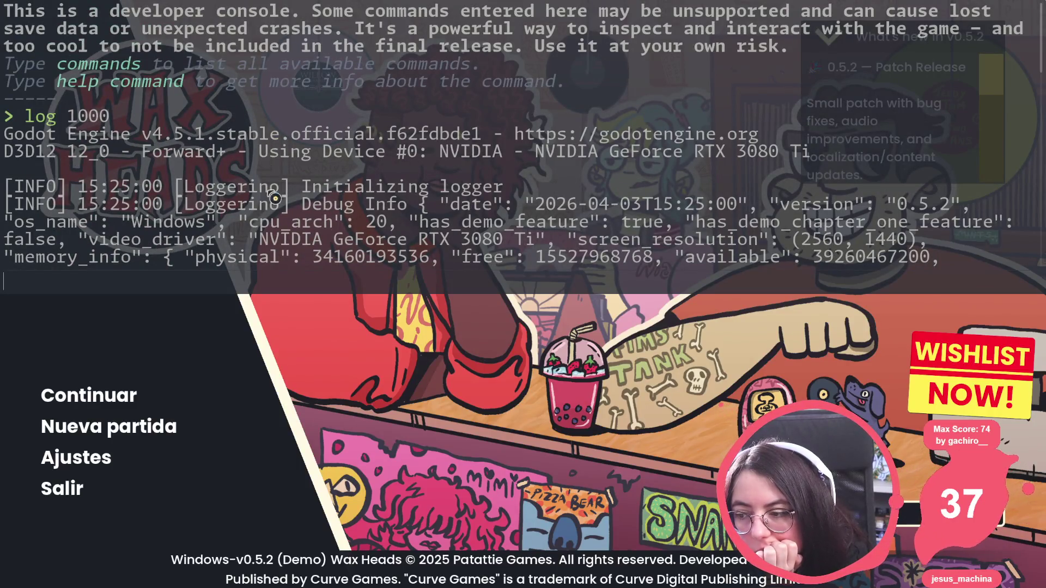
{"action": "scroll", "coordinate": [536, 218], "scroll_direction": "down", "scroll_amount": 3}
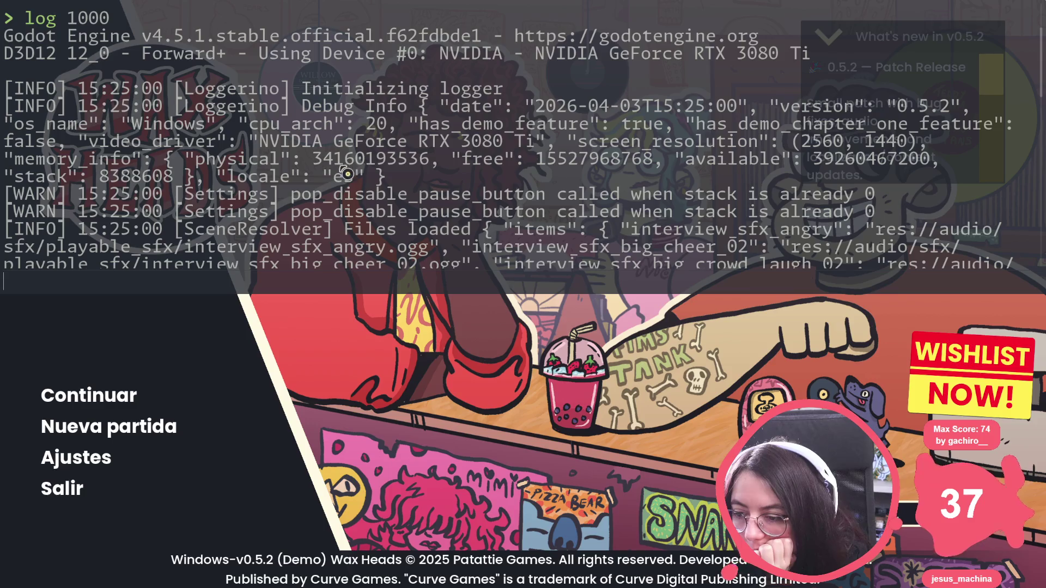
{"action": "scroll", "coordinate": [348, 180], "scroll_direction": "down", "scroll_amount": 3}
{"action": "scroll", "coordinate": [335, 158], "scroll_direction": "down", "scroll_amount": 6}
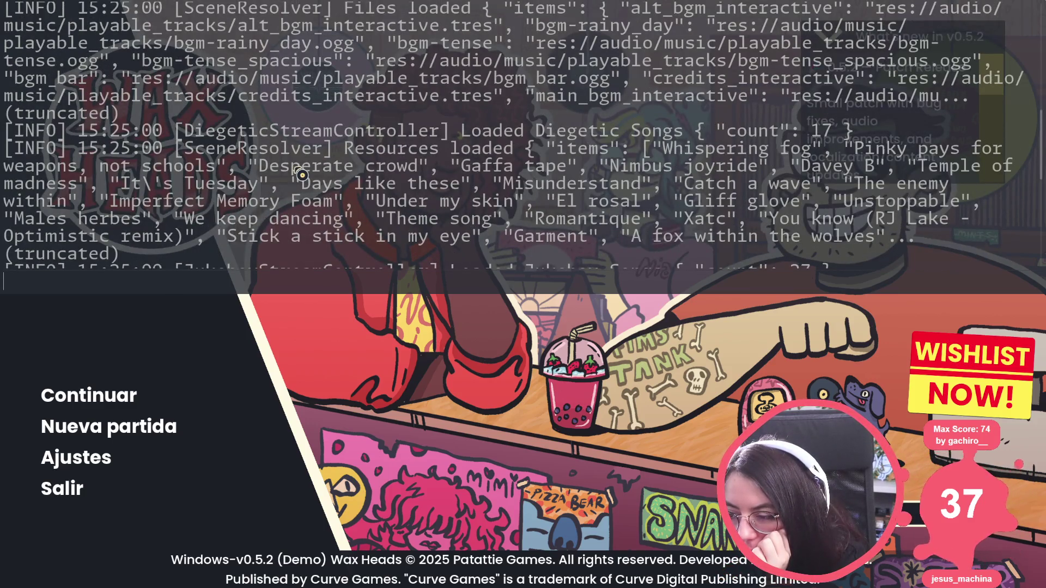
{"action": "scroll", "coordinate": [301, 175], "scroll_direction": "down", "scroll_amount": 10}
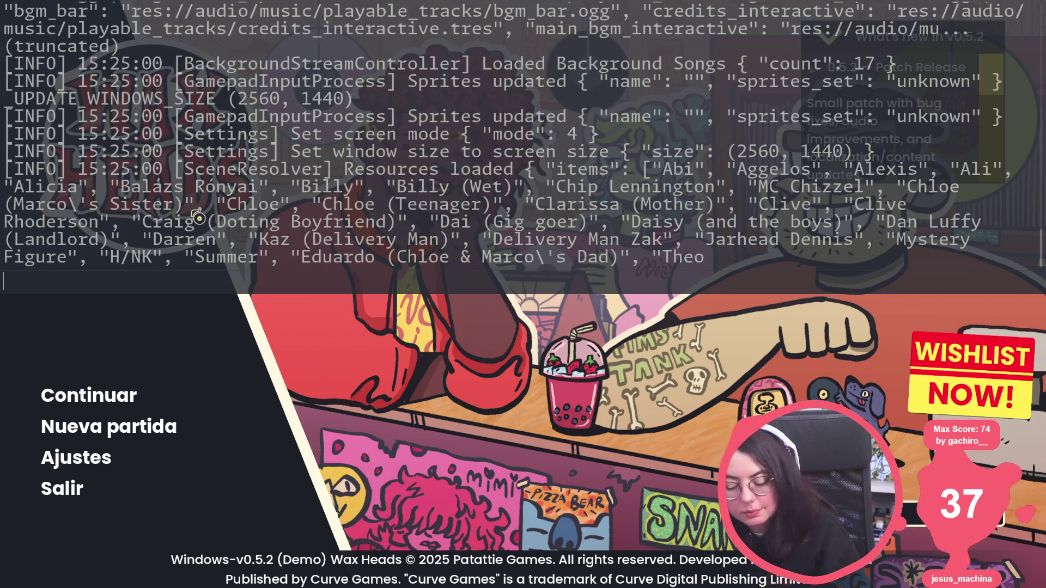
{"action": "key", "text": "F8"}
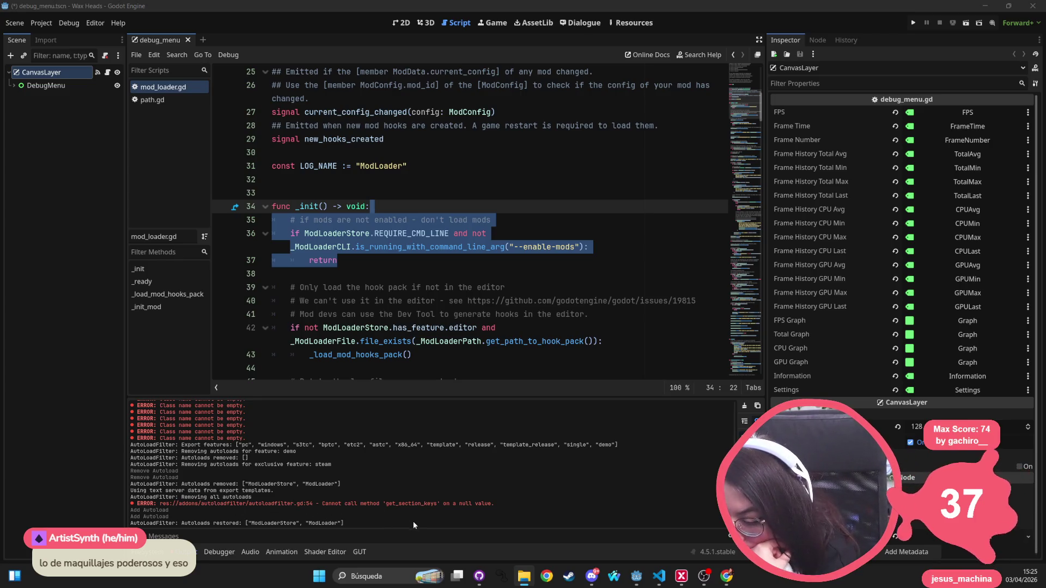
Step: Select get_section_keys in the Output error, then switch to autoloadfilter.gd in VS Code
{"action": "double_click", "coordinate": [417, 505]}
{"action": "left_click", "coordinate": [450, 314]}
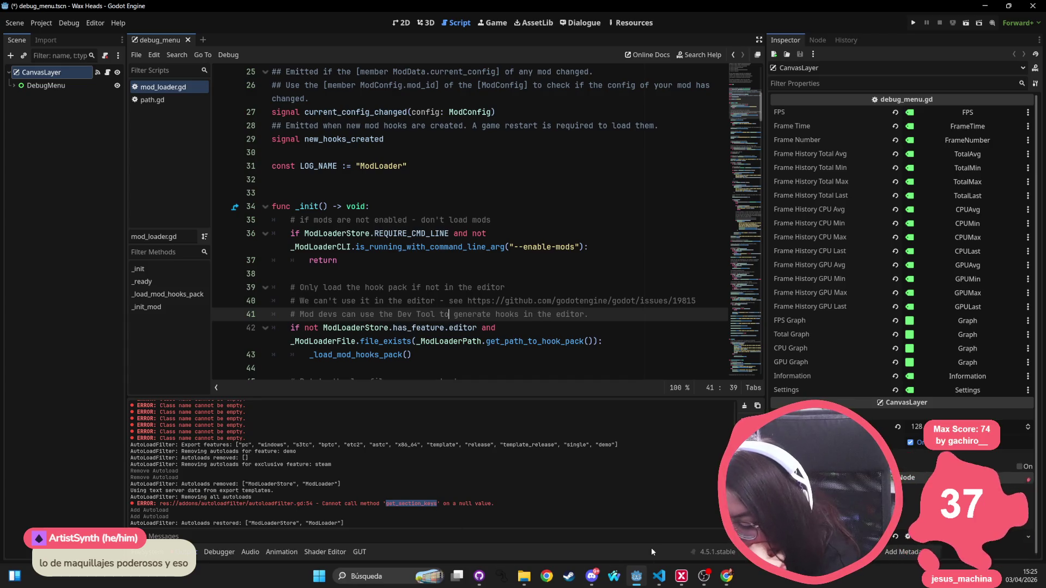
{"action": "left_click", "coordinate": [668, 582]}
{"action": "left_click", "coordinate": [357, 195]}
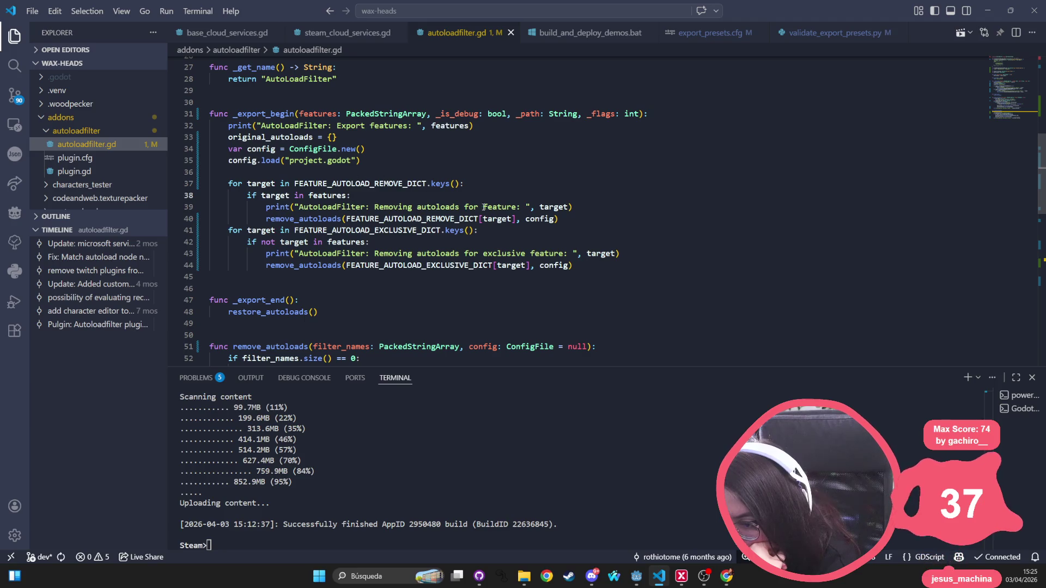
{"action": "left_click", "coordinate": [534, 222]}
{"action": "left_click", "coordinate": [305, 218]}
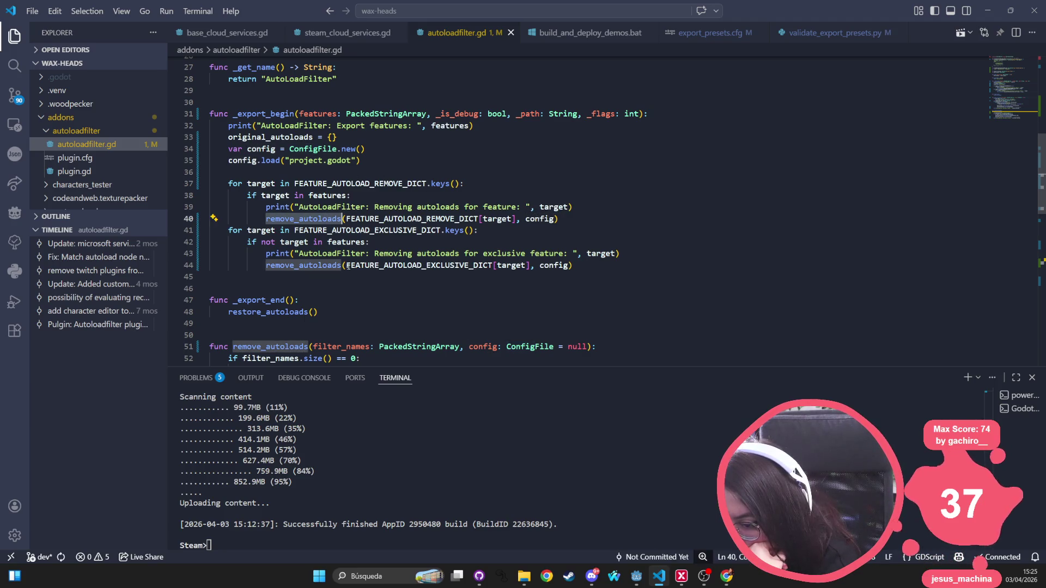
{"action": "scroll", "coordinate": [353, 274], "scroll_direction": "down", "scroll_amount": 3}
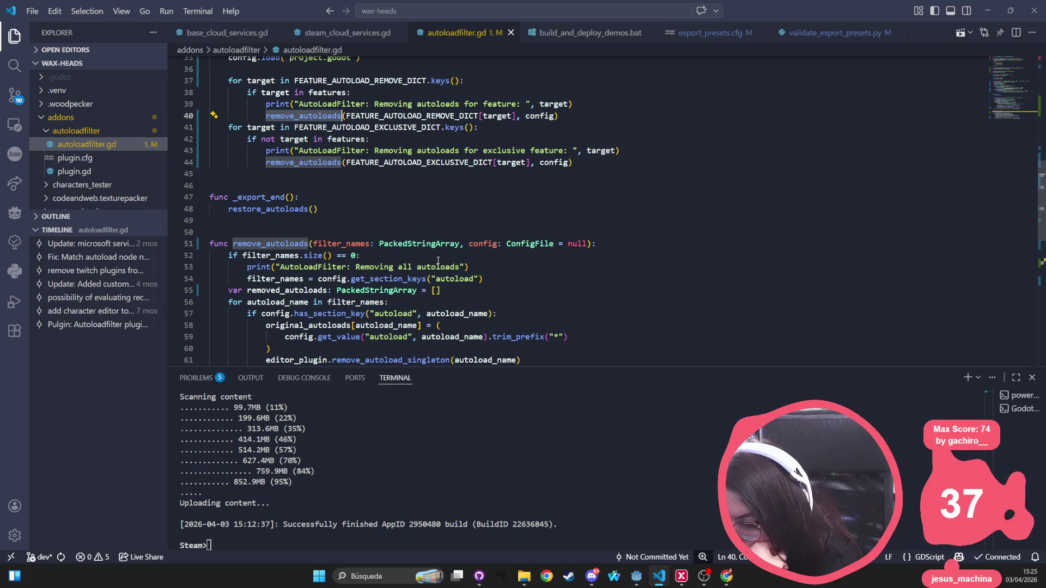
{"action": "scroll", "coordinate": [340, 318], "scroll_direction": "down", "scroll_amount": 2}
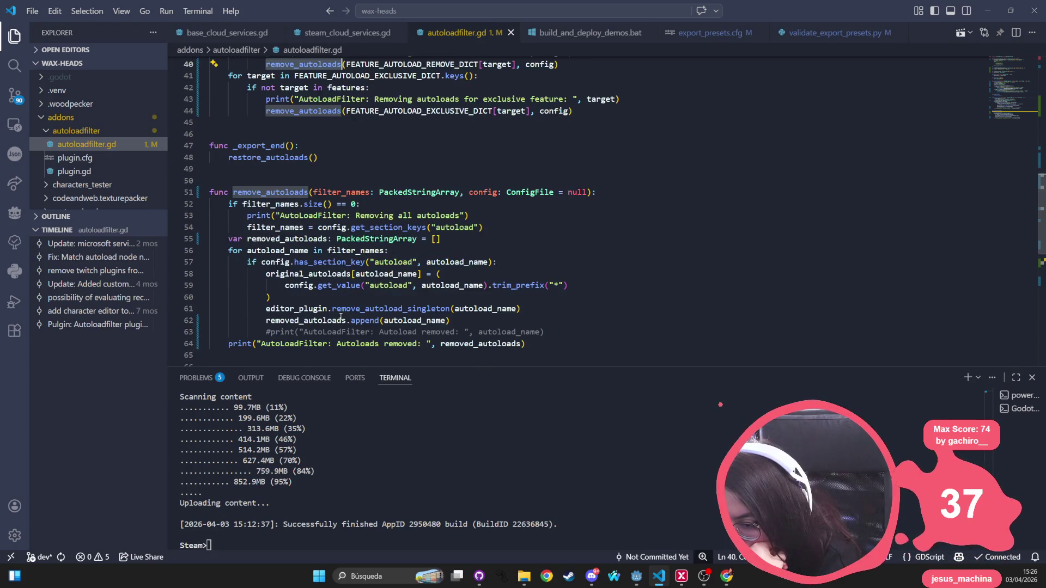
{"action": "scroll", "coordinate": [355, 356], "scroll_direction": "down", "scroll_amount": 3}
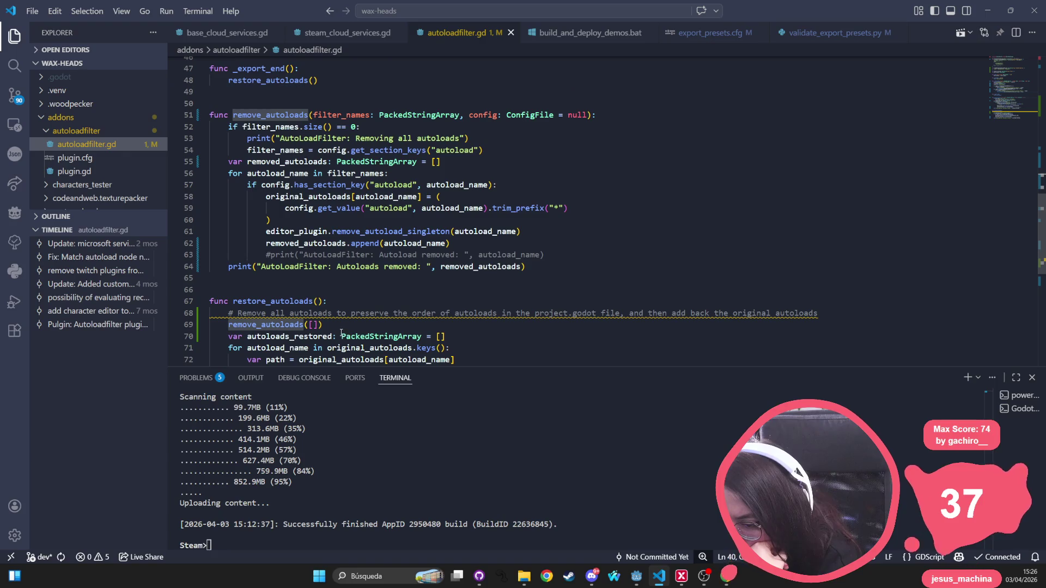
{"action": "scroll", "coordinate": [341, 332], "scroll_direction": "down", "scroll_amount": 2}
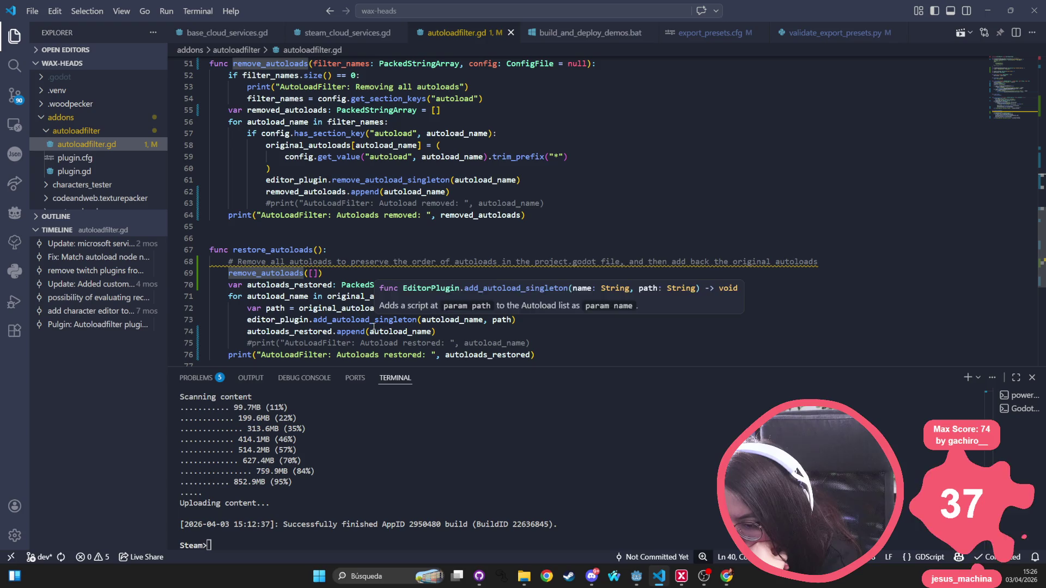
{"action": "scroll", "coordinate": [373, 328], "scroll_direction": "down", "scroll_amount": 2}
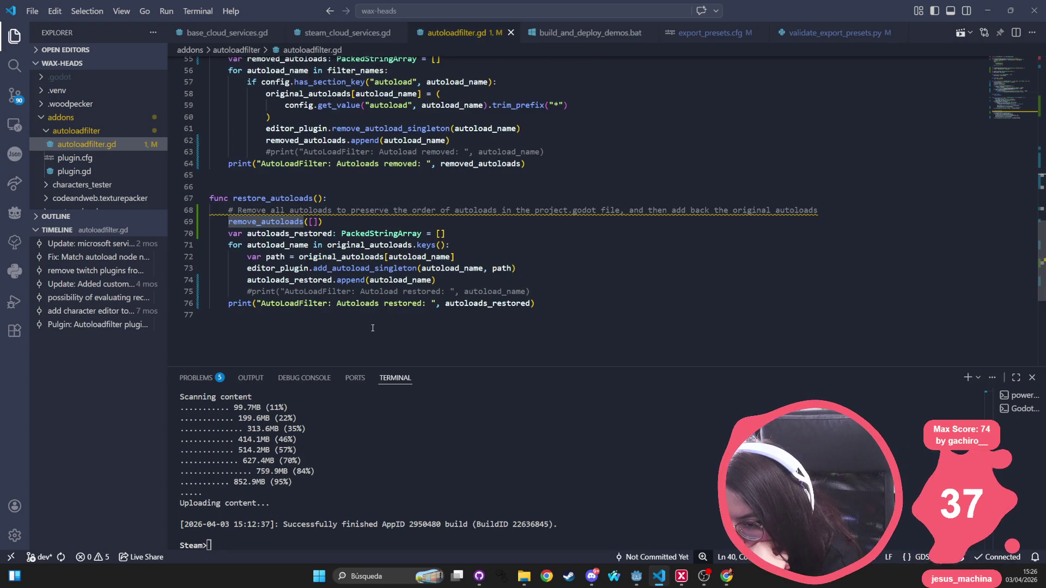
{"action": "triple_click", "coordinate": [390, 210]}
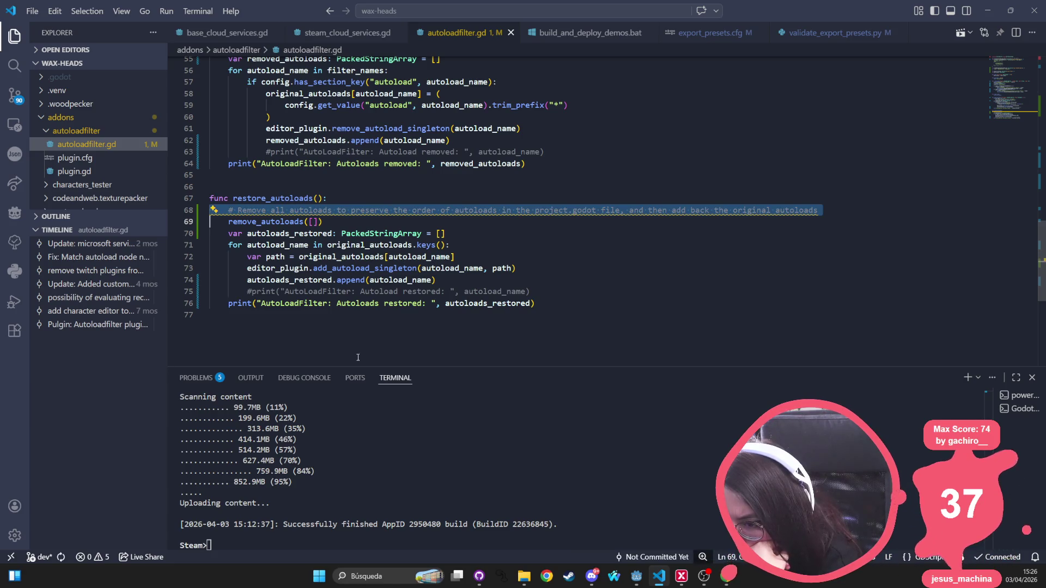
{"action": "scroll", "coordinate": [349, 327], "scroll_direction": "up", "scroll_amount": 5}
{"action": "scroll", "coordinate": [332, 270], "scroll_direction": "down", "scroll_amount": 4}
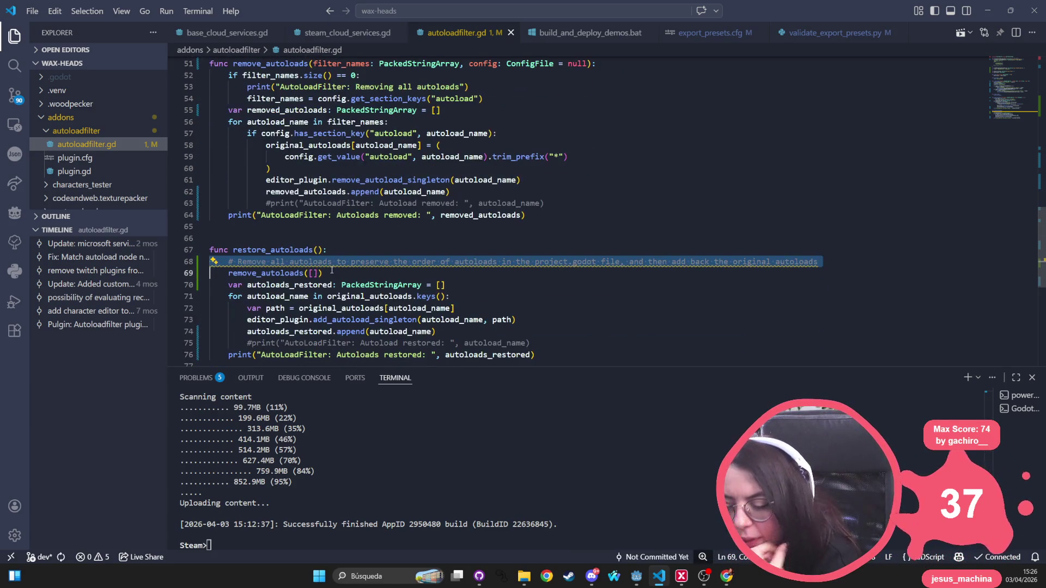
{"action": "scroll", "coordinate": [332, 270], "scroll_direction": "down", "scroll_amount": 2}
{"action": "left_click", "coordinate": [353, 242]}
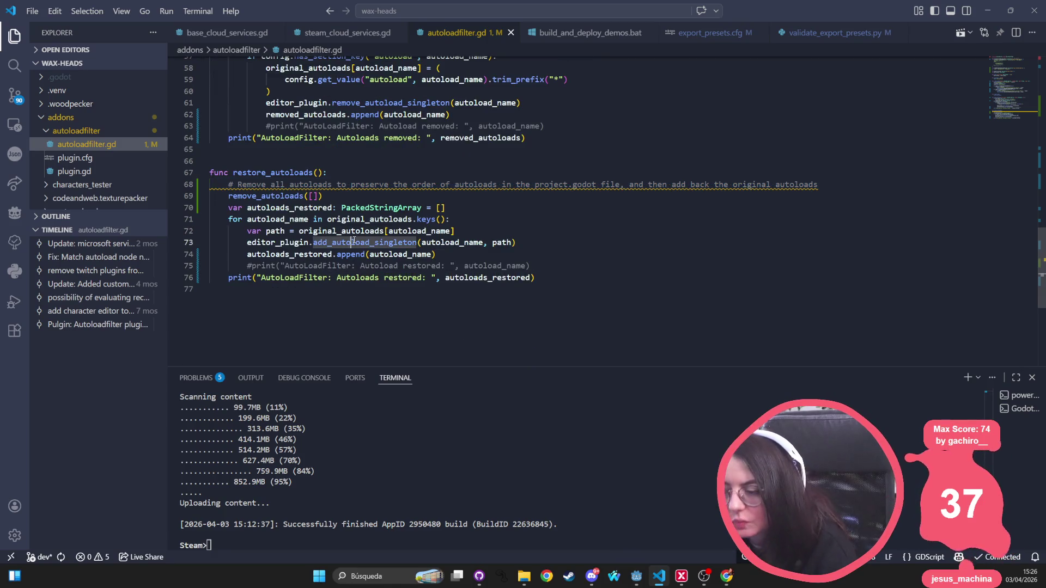
{"action": "key", "text": "alt+Tab"}
Step: Open Project Settings and navigate to the Globals Autoload list
{"action": "left_click", "coordinate": [41, 23]}
{"action": "left_click", "coordinate": [53, 37]}
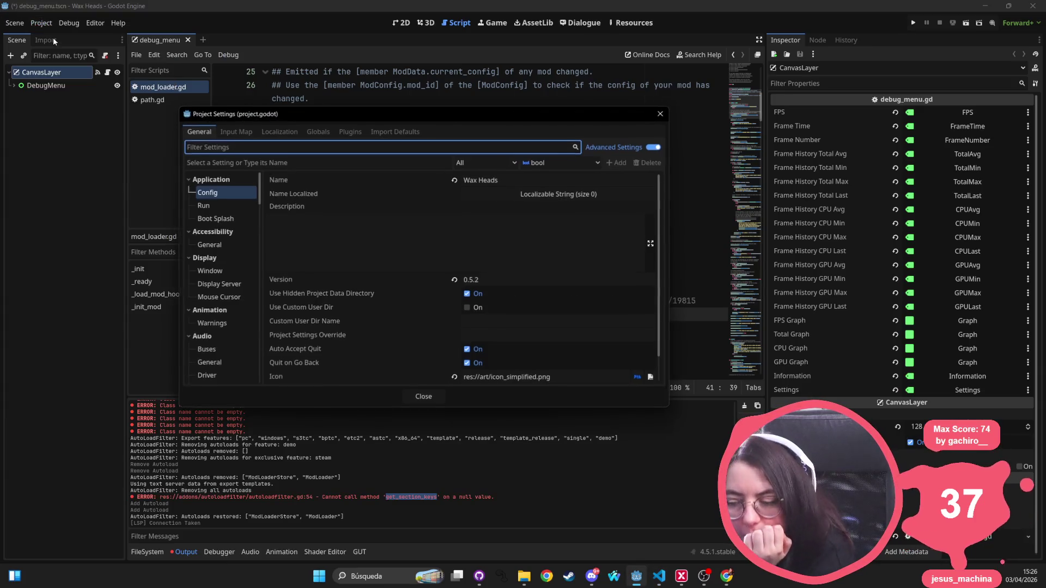
{"action": "left_click", "coordinate": [237, 131]}
{"action": "left_click", "coordinate": [279, 132]}
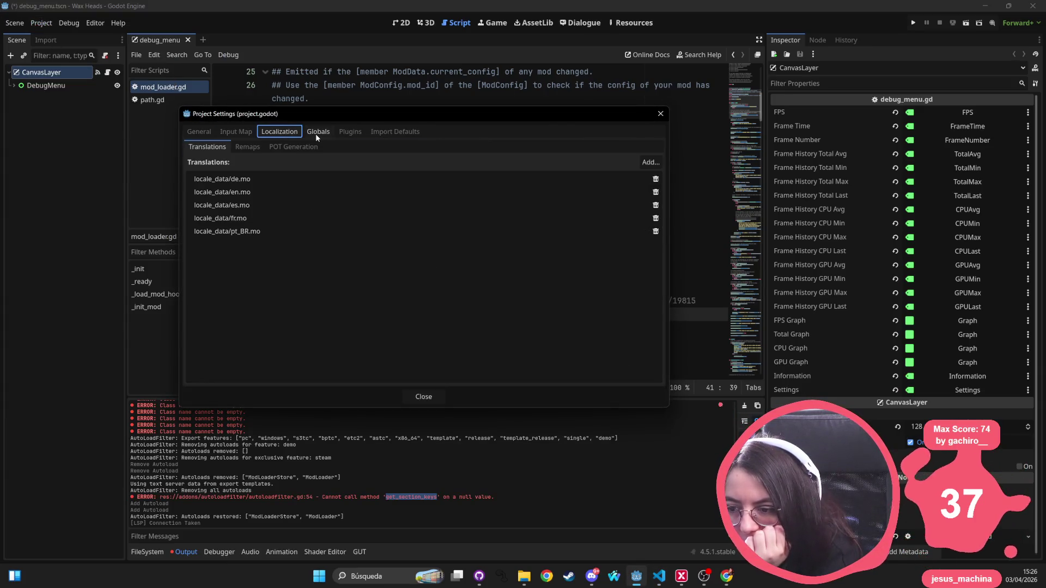
{"action": "left_click", "coordinate": [316, 134]}
{"action": "left_click", "coordinate": [344, 132]}
{"action": "left_click", "coordinate": [326, 134]}
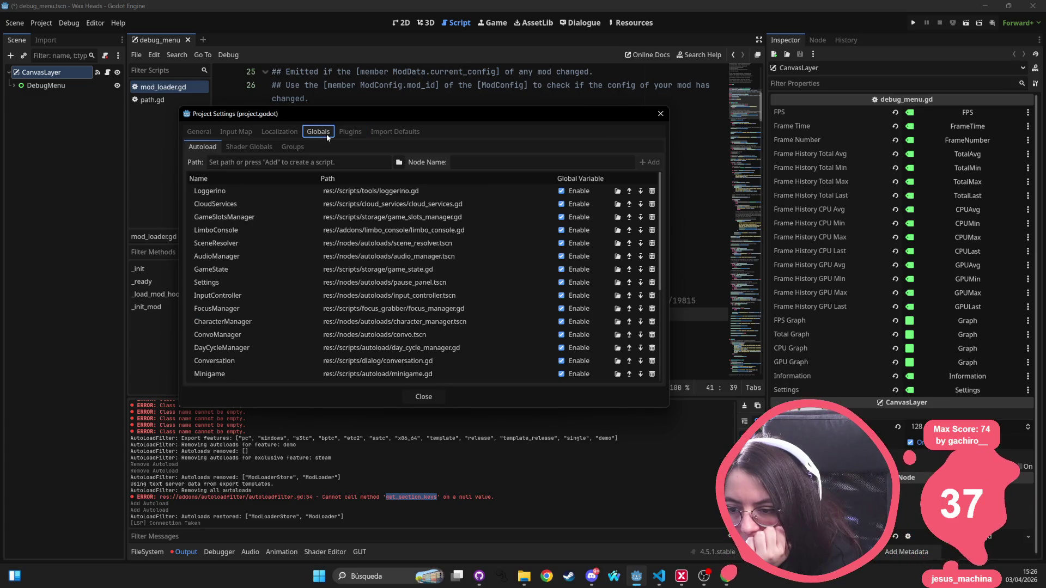
{"action": "scroll", "coordinate": [265, 246], "scroll_direction": "down", "scroll_amount": 5}
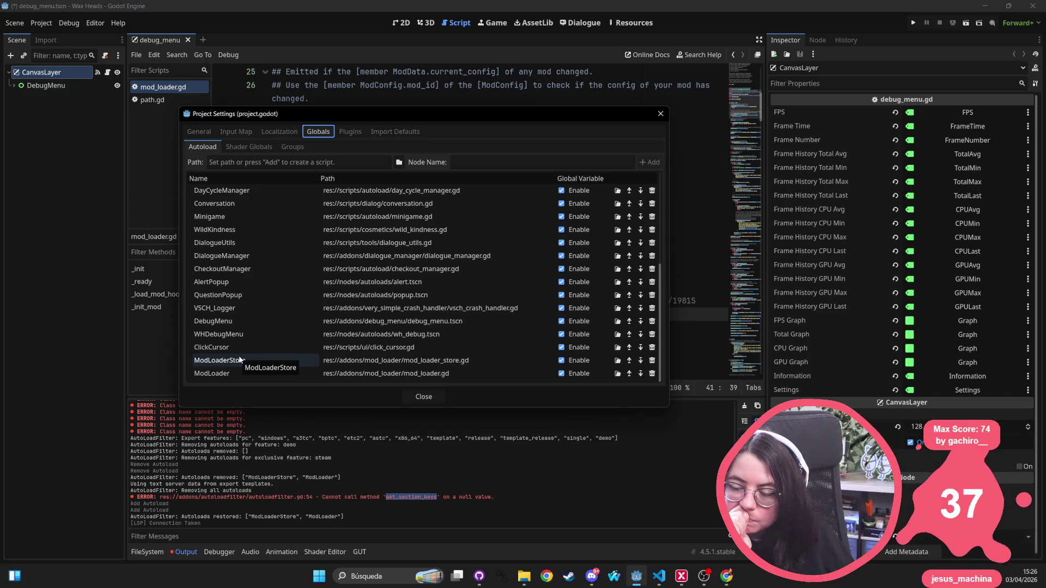
Step: Move ModLoaderStore, then ModLoader, to the top of the autoload order and return to VS Code
{"action": "left_click_drag", "start_coordinate": [239, 360], "coordinate": [259, 190]}
{"action": "scroll", "coordinate": [245, 296], "scroll_direction": "down", "scroll_amount": 5}
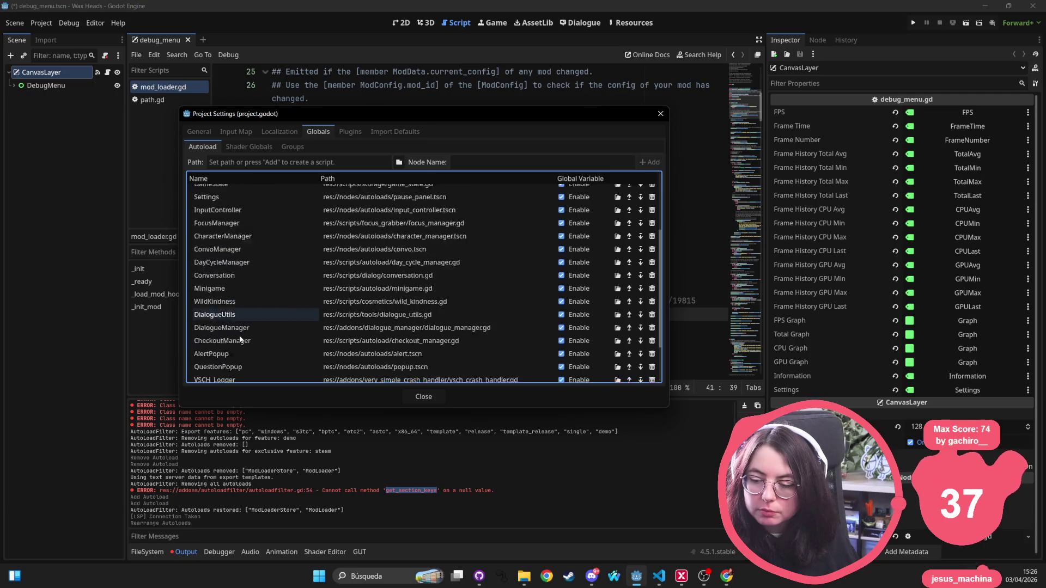
{"action": "mouse_move", "coordinate": [221, 375]}
{"action": "left_mouse_down"}
{"action": "mouse_move", "coordinate": [272, 239]}
{"action": "mouse_move", "coordinate": [266, 197]}
{"action": "left_mouse_up"}
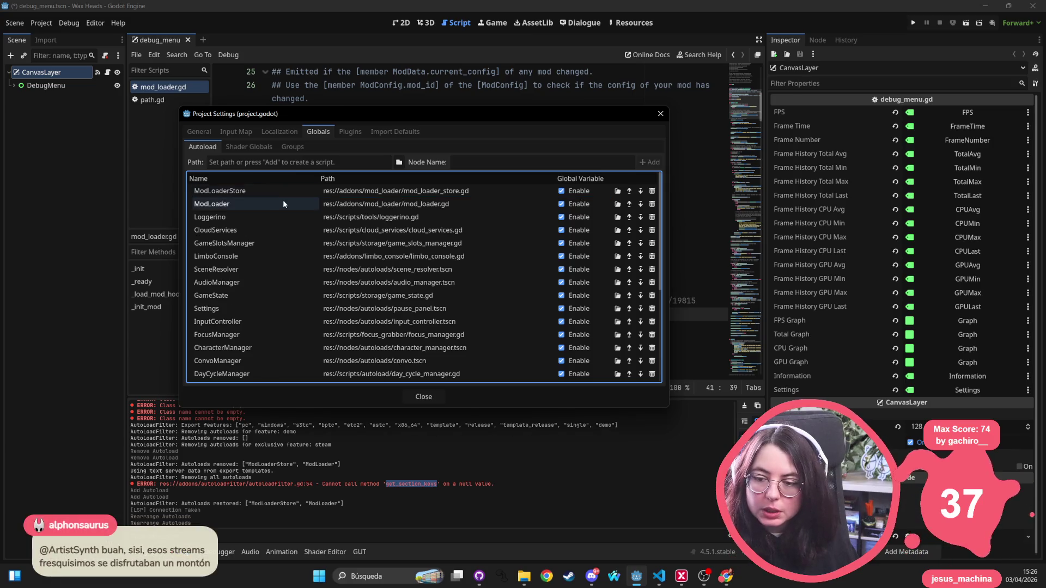
{"action": "left_click", "coordinate": [660, 114]}
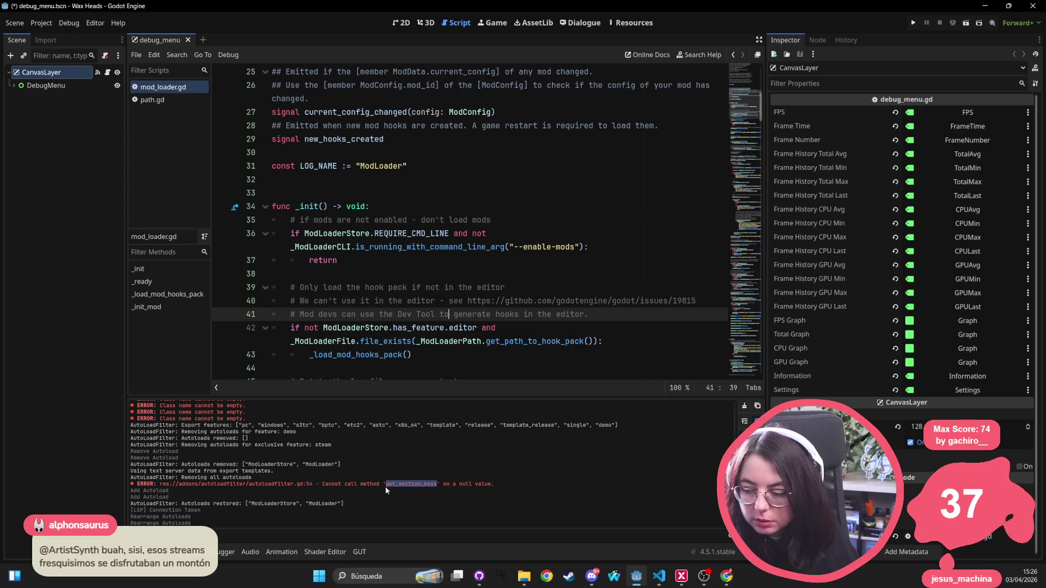
{"action": "left_click", "coordinate": [357, 207]}
{"action": "left_click", "coordinate": [353, 327]}
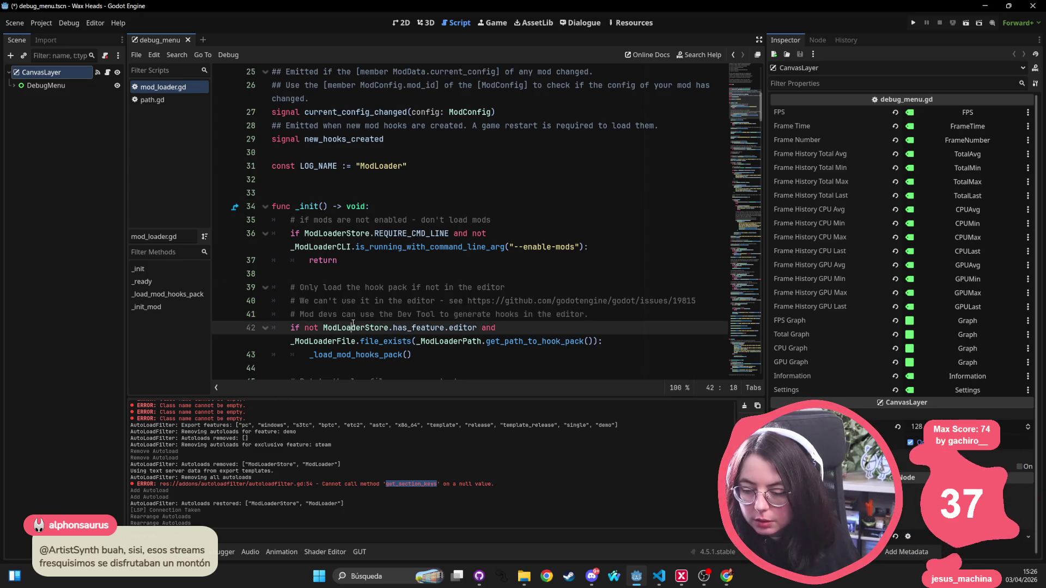
{"action": "key", "text": "alt+Tab"}
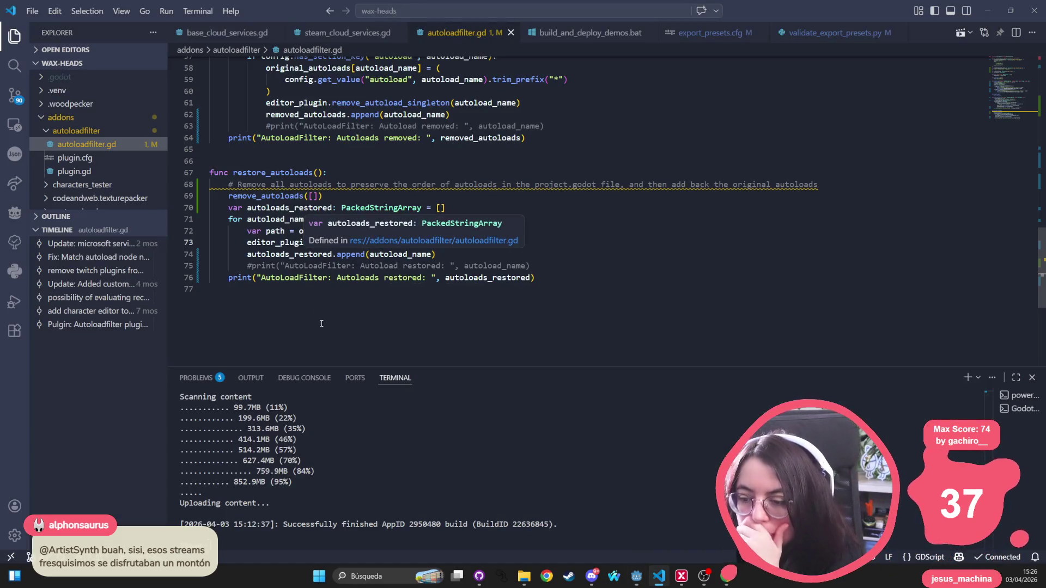
{"action": "left_click", "coordinate": [360, 306]}
{"action": "double_click", "coordinate": [255, 196]}
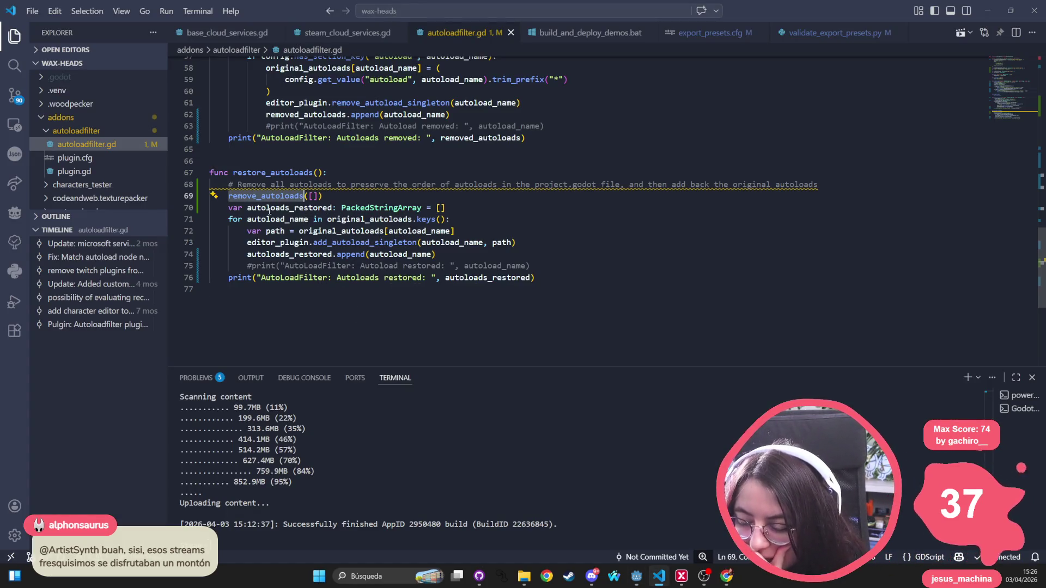
{"action": "scroll", "coordinate": [274, 117], "scroll_direction": "up", "scroll_amount": 4}
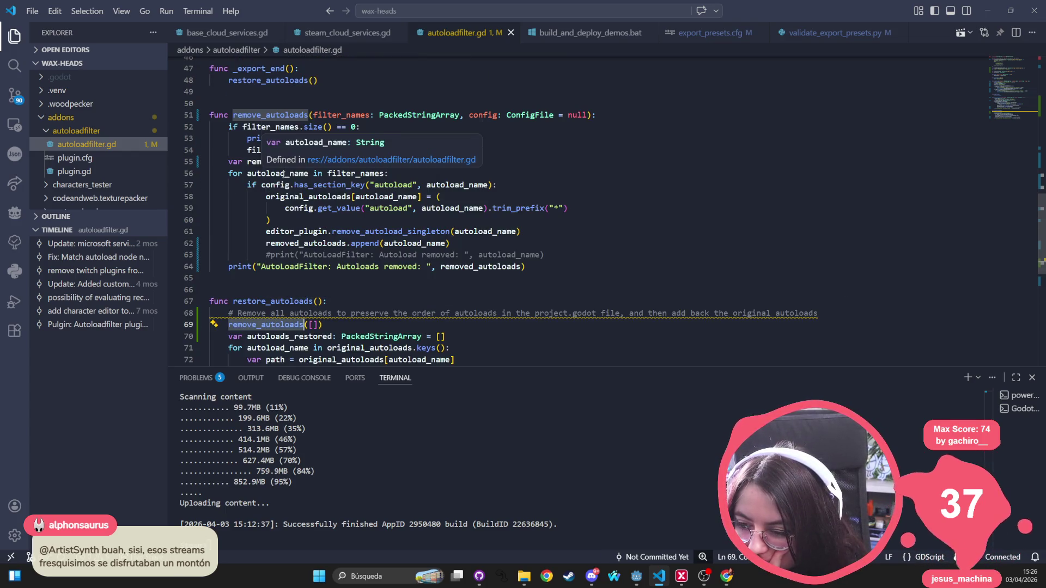
{"action": "double_click", "coordinate": [348, 173]}
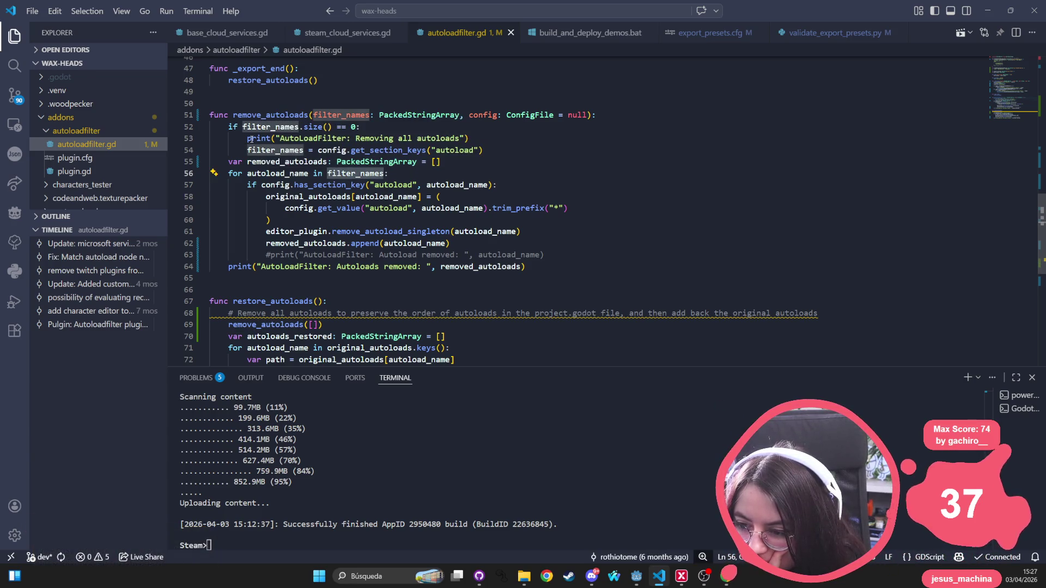
{"action": "double_click", "coordinate": [392, 151]}
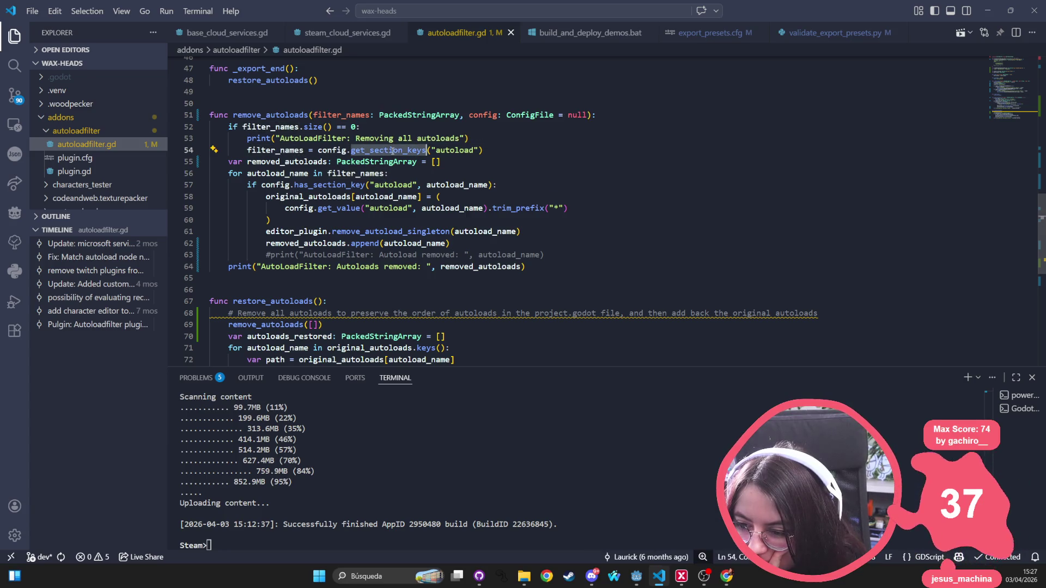
{"action": "double_click", "coordinate": [282, 151]}
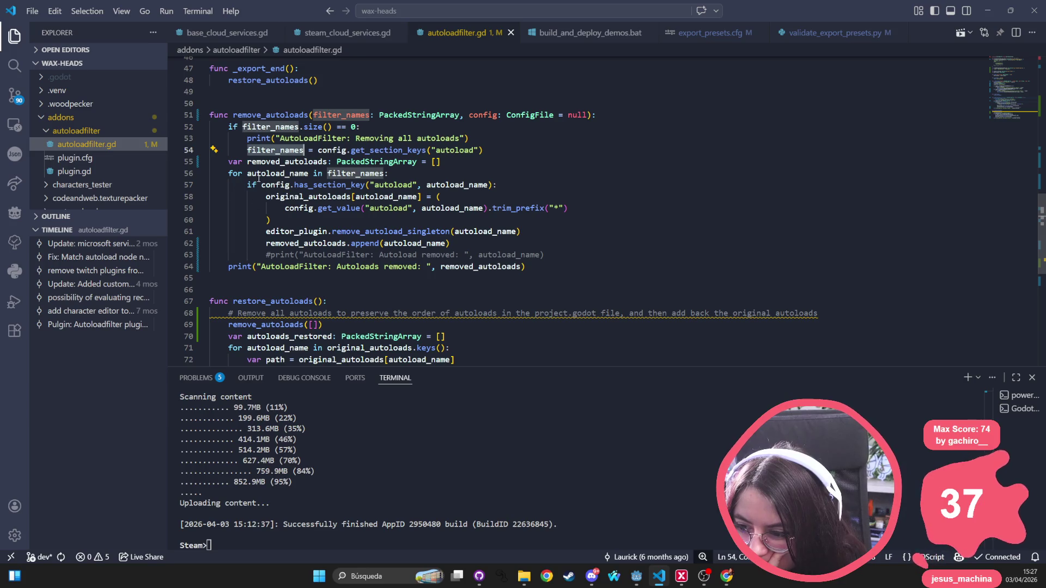
{"action": "left_click", "coordinate": [297, 173]}
{"action": "left_click", "coordinate": [291, 185]}
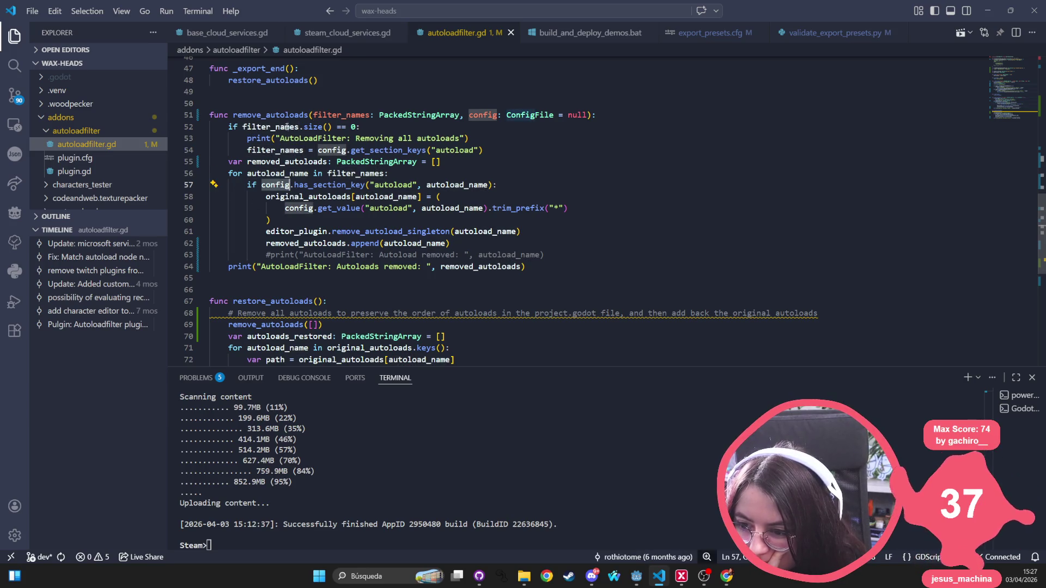
{"action": "left_click", "coordinate": [287, 108]}
{"action": "left_click", "coordinate": [287, 319]}
{"action": "left_click", "coordinate": [318, 325]}
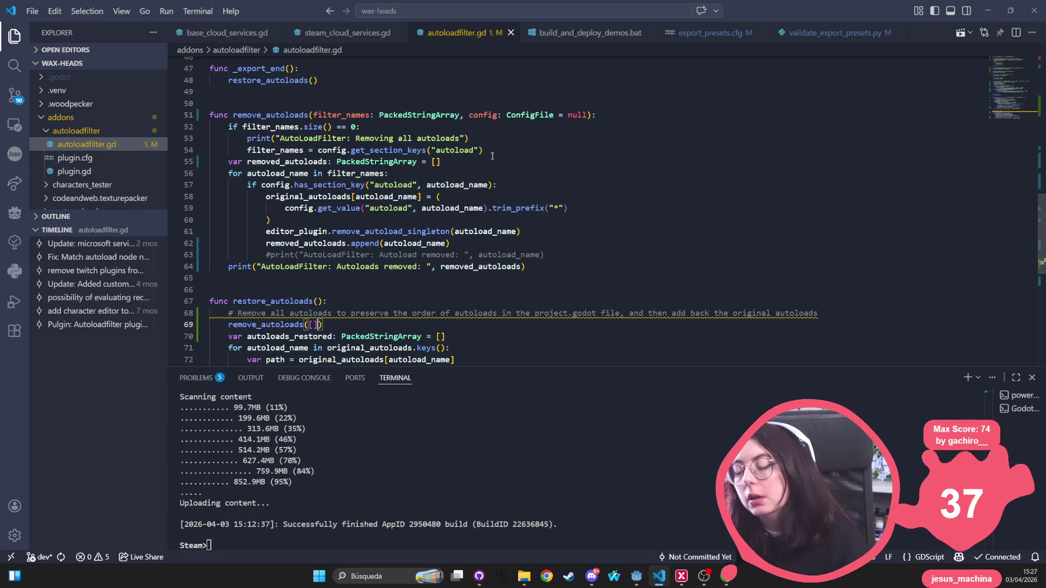
{"action": "scroll", "coordinate": [448, 198], "scroll_direction": "up", "scroll_amount": 5}
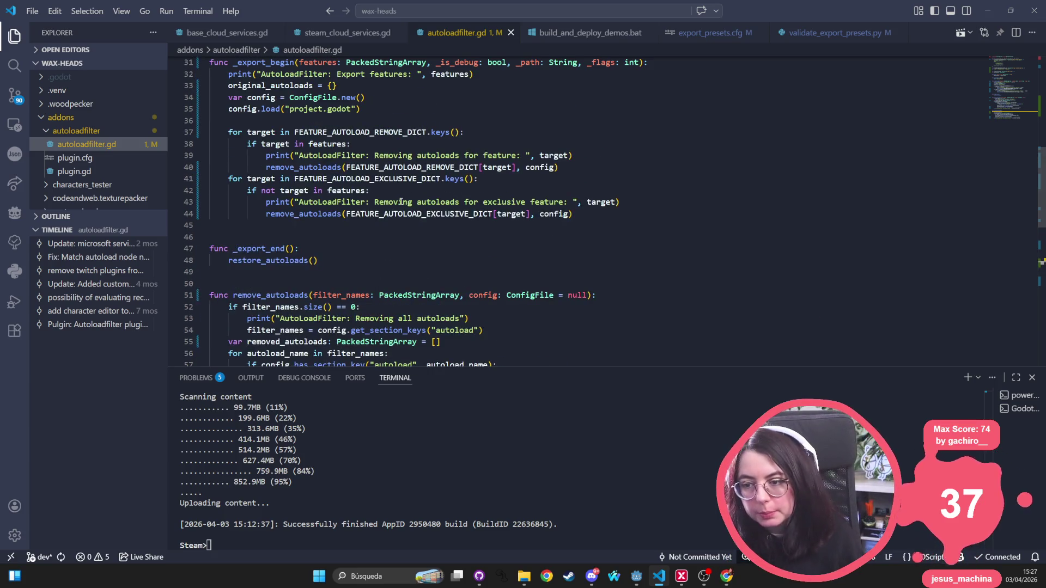
Step: Copy the ConfigFile creation and project.godot loading lines into restore_autoloads after its comment
{"action": "scroll", "coordinate": [375, 110], "scroll_direction": "up", "scroll_amount": 1}
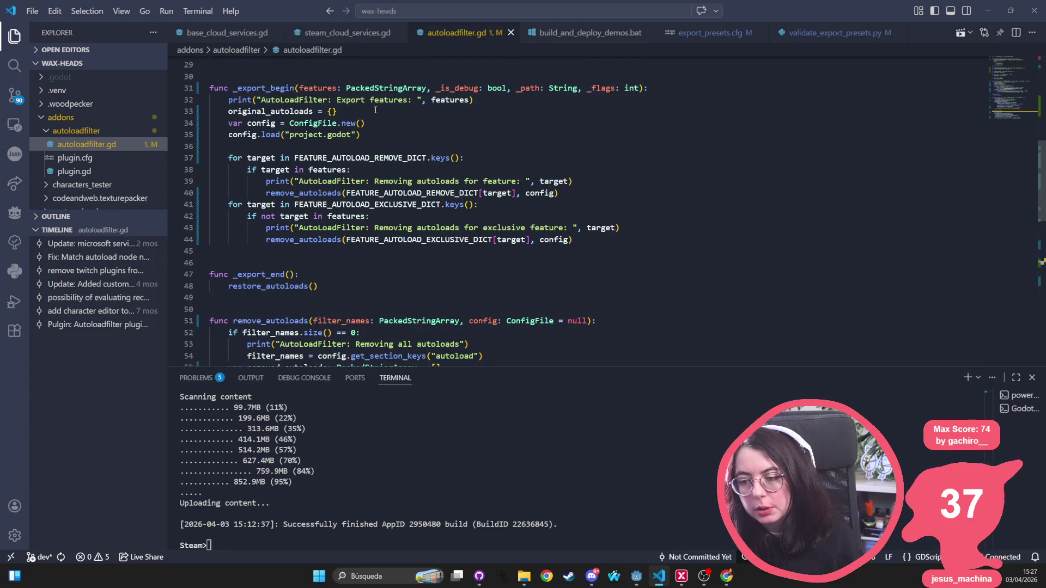
{"action": "left_click_drag", "start_coordinate": [373, 134], "coordinate": [186, 122]}
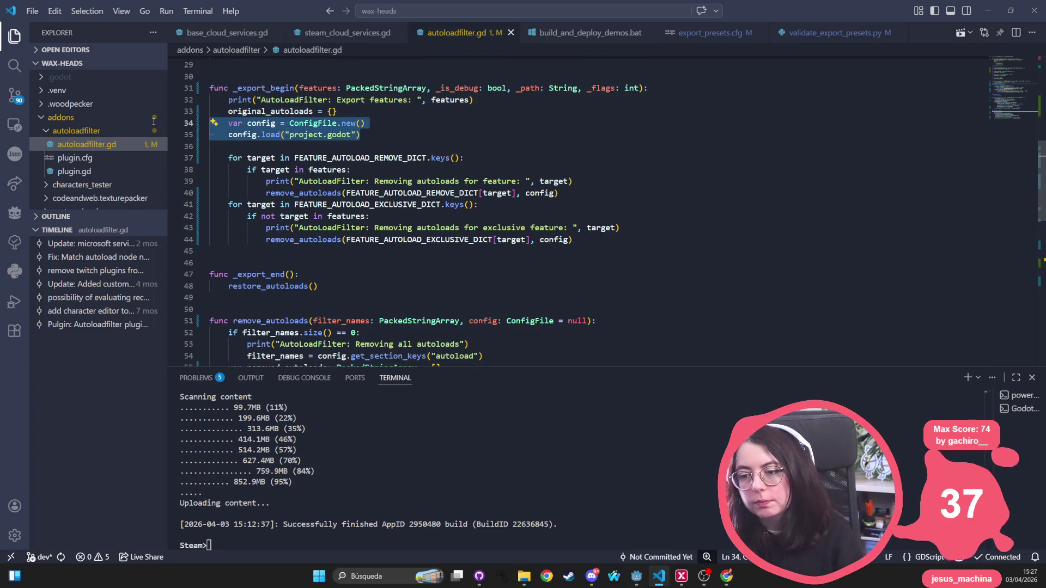
{"action": "scroll", "coordinate": [371, 209], "scroll_direction": "down", "scroll_amount": 9}
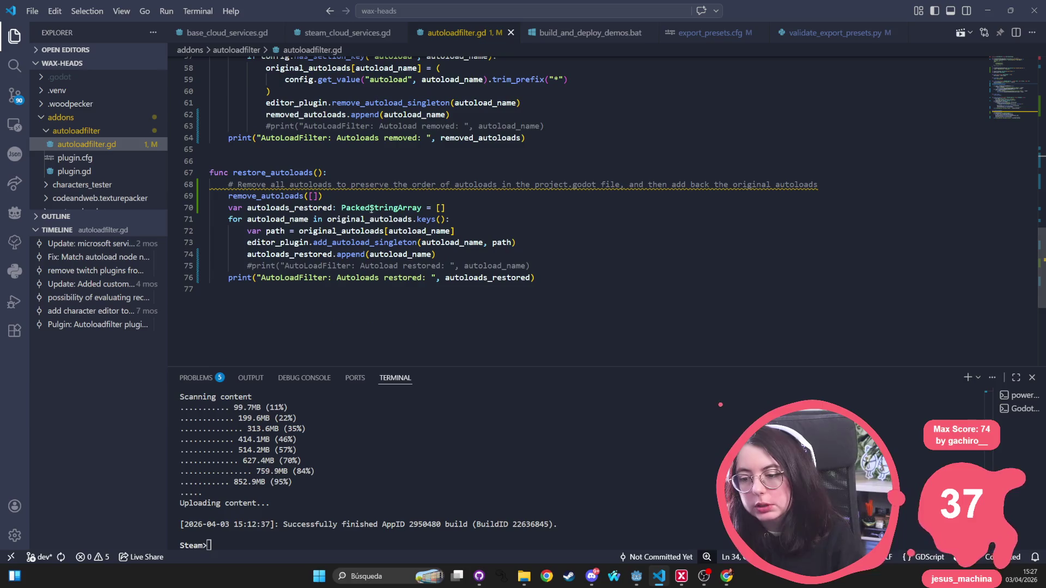
{"action": "left_click", "coordinate": [854, 188]}
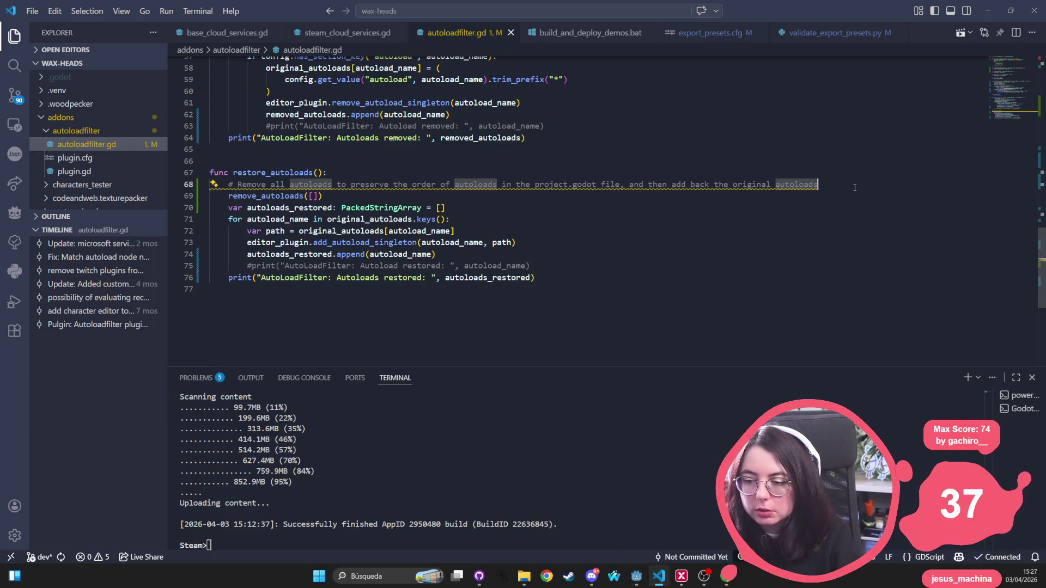
{"action": "key", "text": "Return"}
{"action": "type", "text": "var config = ConfigFile.new() \tconfig.load(\"project.godot\")"}
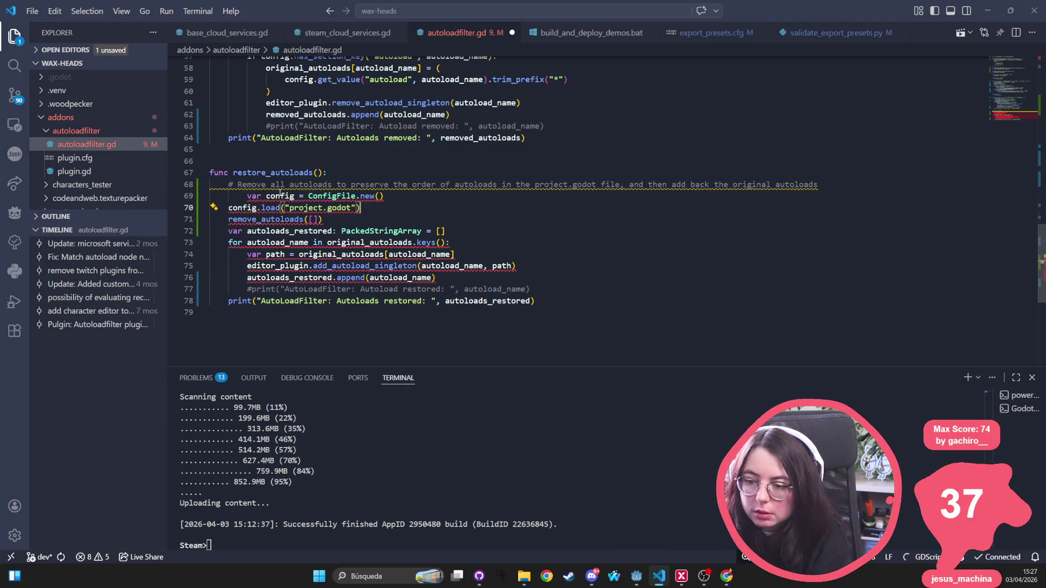
Step: Fix the pasted line's indentation and change the call to remove_autoloads([], config)
{"action": "key", "text": "Tab"}
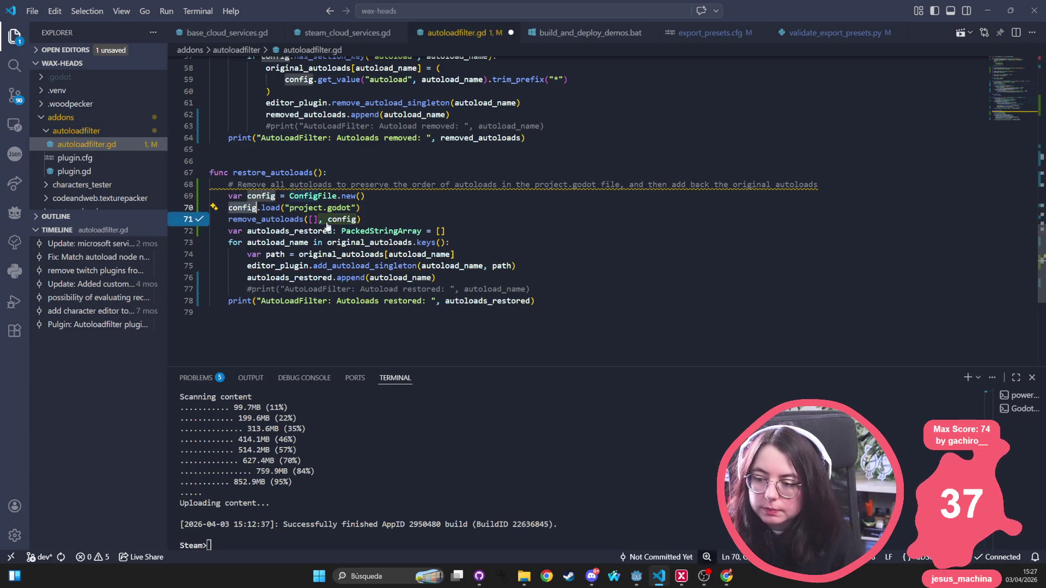
{"action": "key", "text": "ctrl+z"}
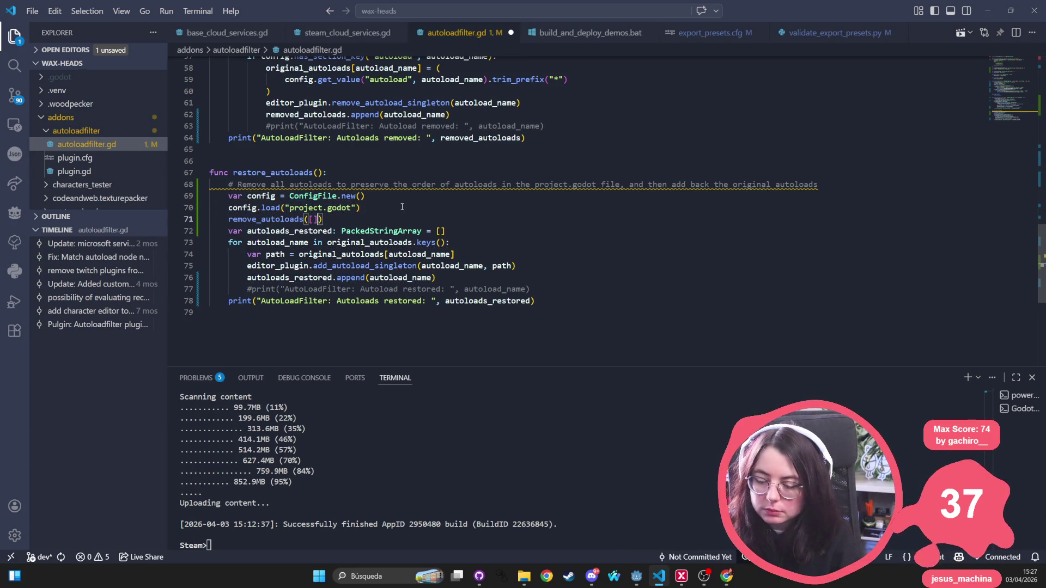
{"action": "type", "text": ", config"}
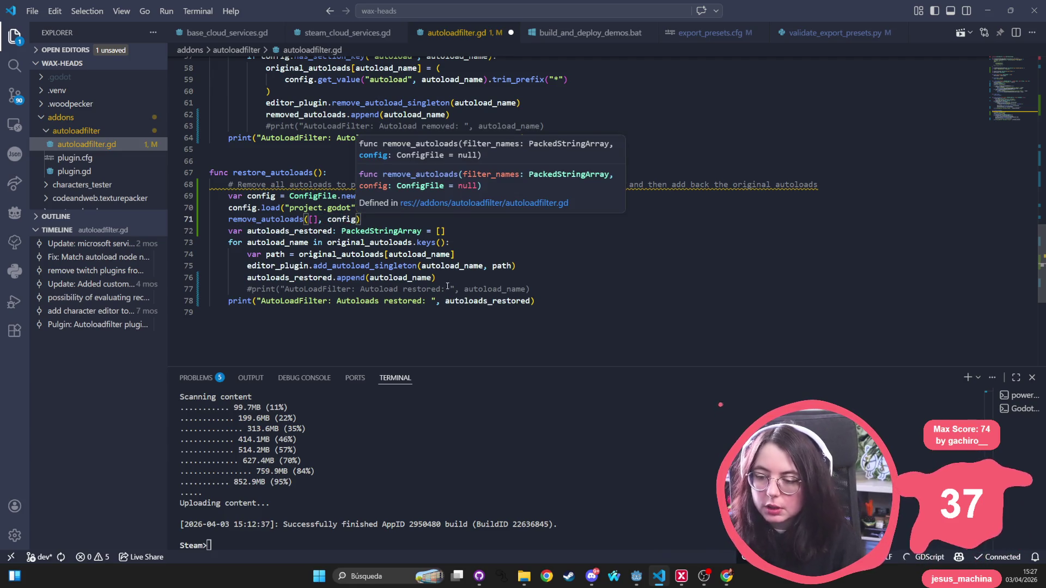
{"action": "key", "text": "Escape"}
Step: Delete the '= null' default so remove_autoloads requires its config parameter
{"action": "scroll", "coordinate": [487, 163], "scroll_direction": "up", "scroll_amount": 3}
{"action": "double_click", "coordinate": [574, 89]}
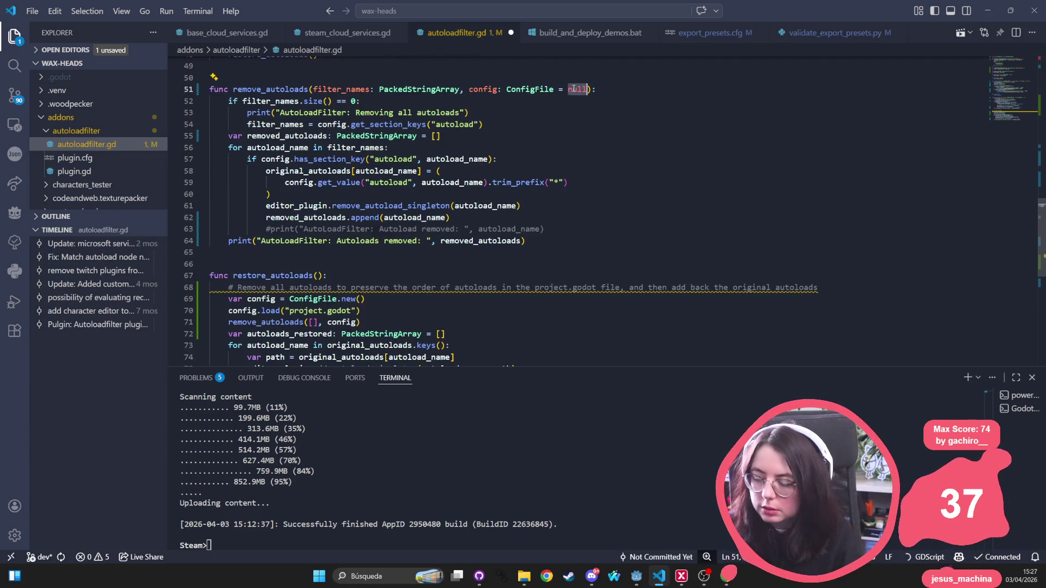
{"action": "scroll", "coordinate": [600, 136], "scroll_direction": "up", "scroll_amount": 1}
{"action": "key", "text": "BackSpace"}
{"action": "key", "text": "BackSpace"}
{"action": "key", "text": "BackSpace"}
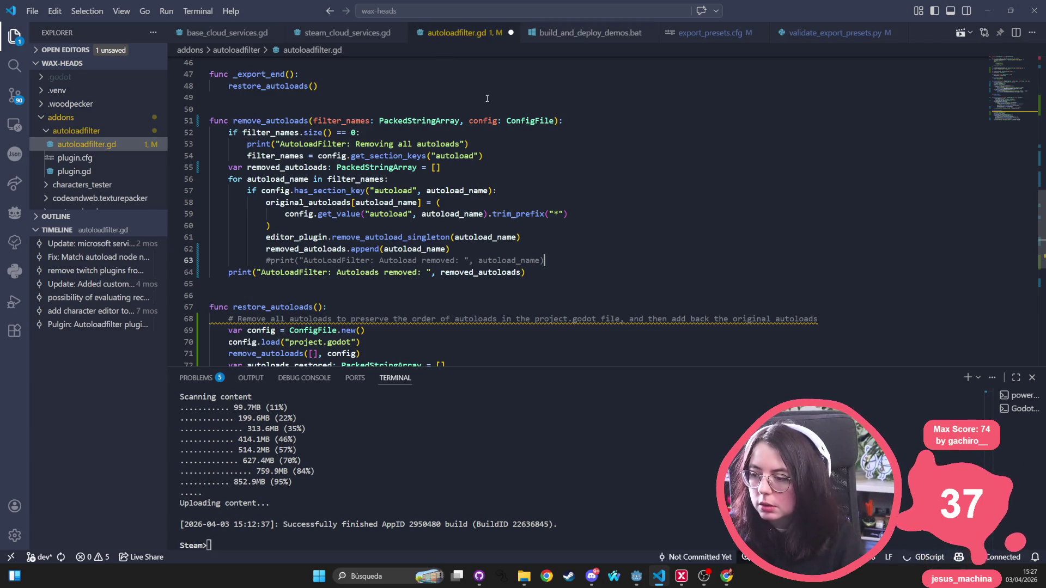
{"action": "scroll", "coordinate": [620, 189], "scroll_direction": "down", "scroll_amount": 4}
{"action": "key", "text": "alt+Tab"}
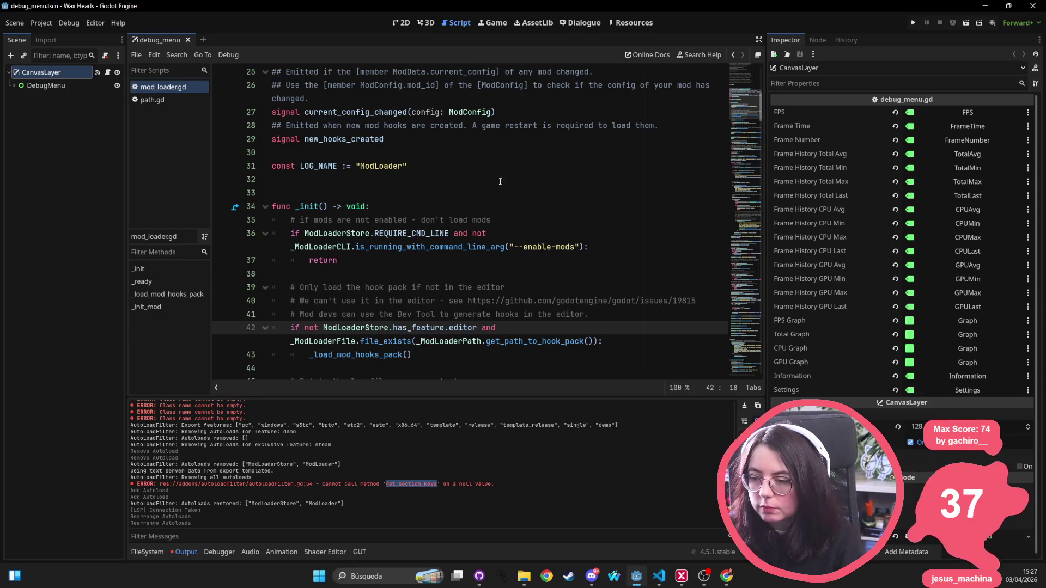
Step: Export the Windows Demo Clean preset as wax_heads.exe into builds/windows/clean/demo, overwriting the old file
{"action": "left_click", "coordinate": [615, 206]}
{"action": "left_click", "coordinate": [35, 26]}
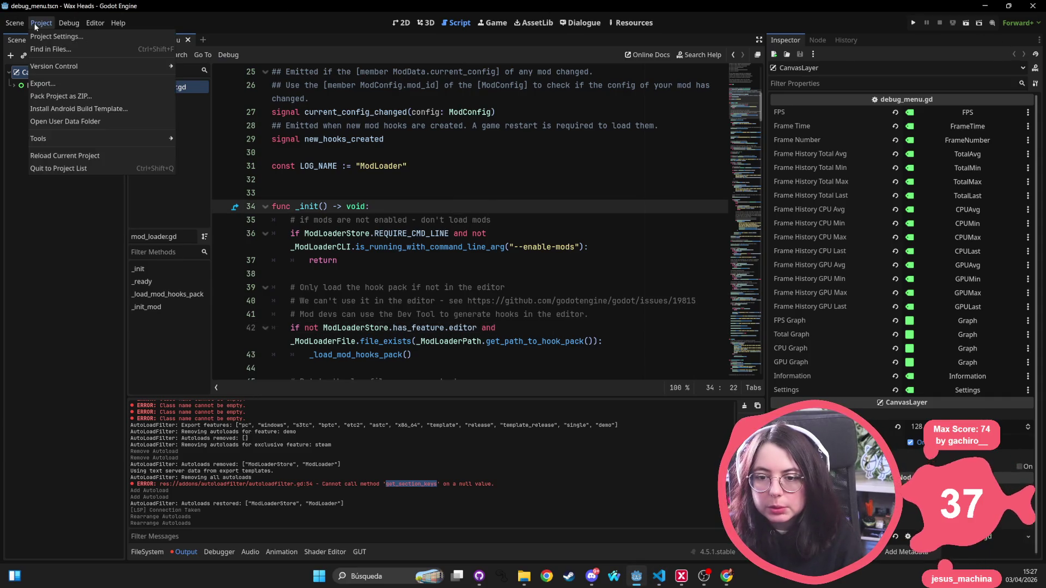
{"action": "left_click", "coordinate": [76, 84]}
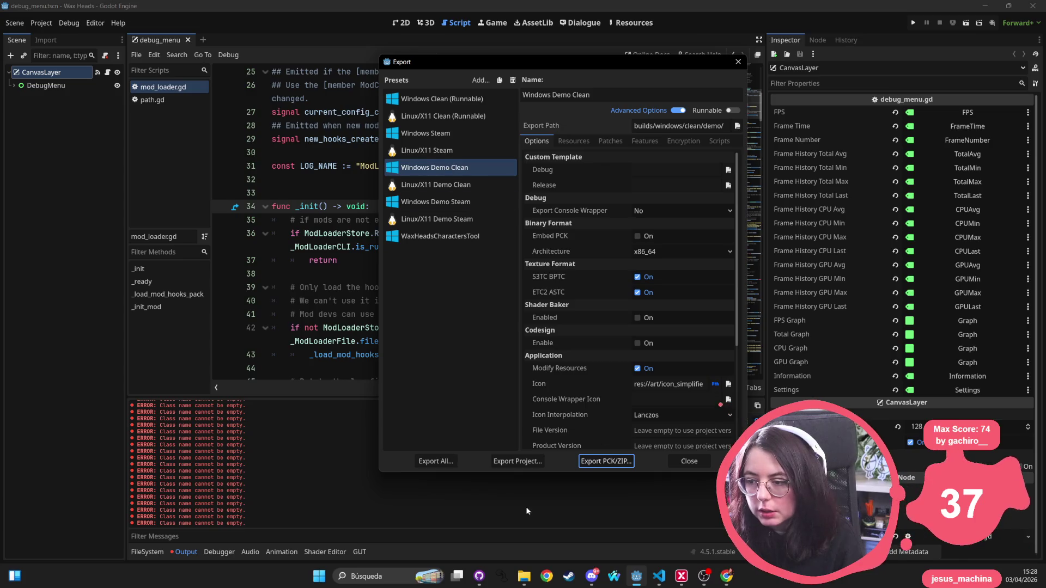
{"action": "left_click", "coordinate": [518, 461]}
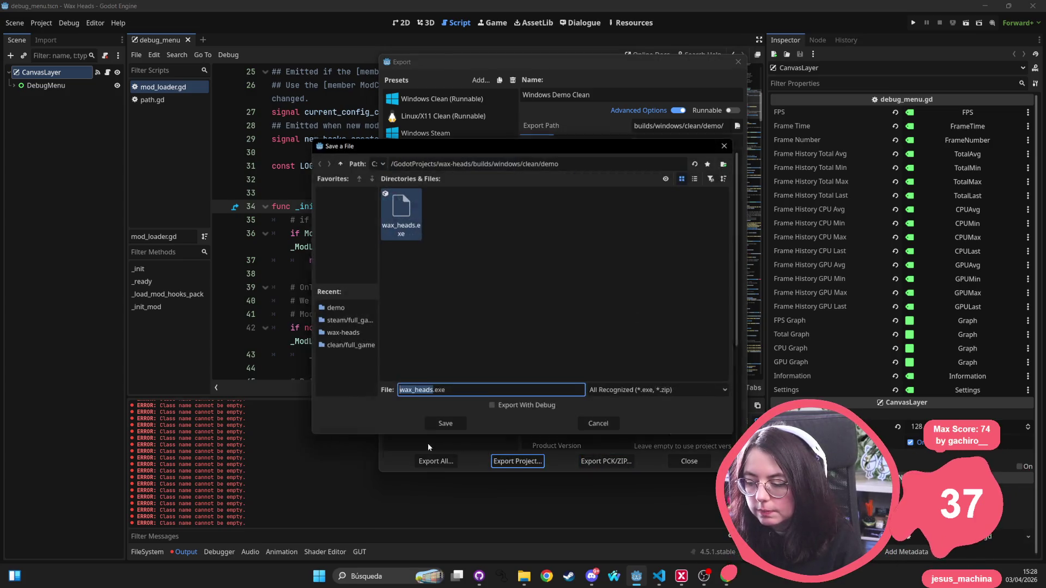
{"action": "left_click", "coordinate": [445, 422]}
{"action": "left_click", "coordinate": [464, 308]}
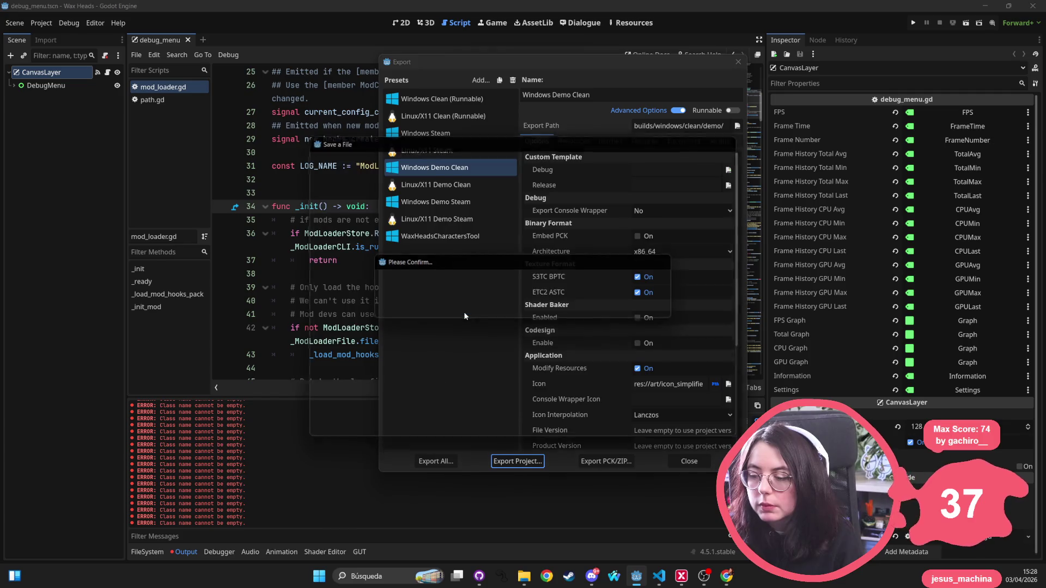
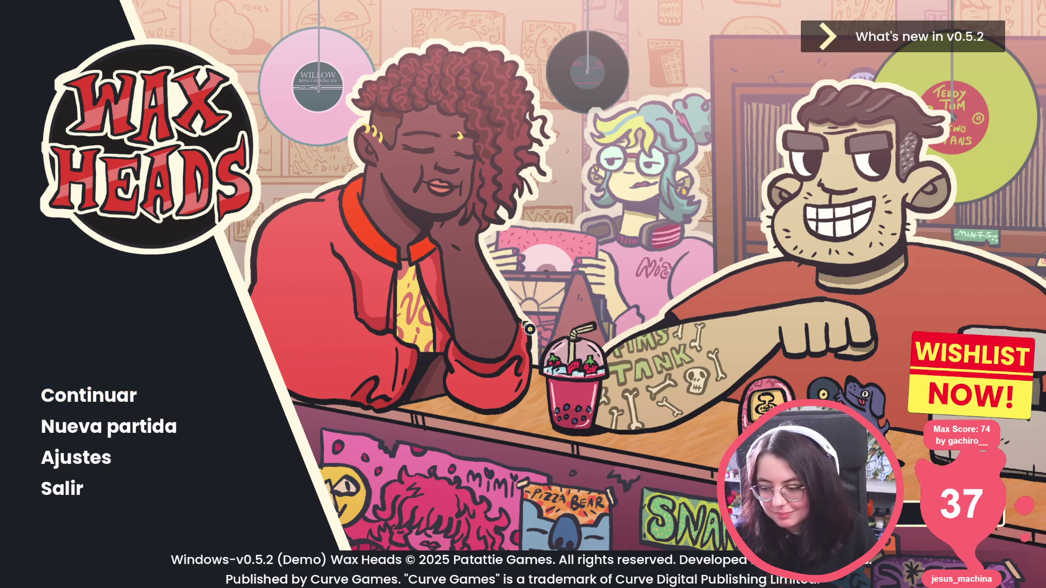
Step: Run 'log 1000' in the Wax Heads developer console, review the output, then close Godot's export settings
{"action": "key", "text": "grave"}
{"action": "key", "text": "Up"}
{"action": "key", "text": "Return"}
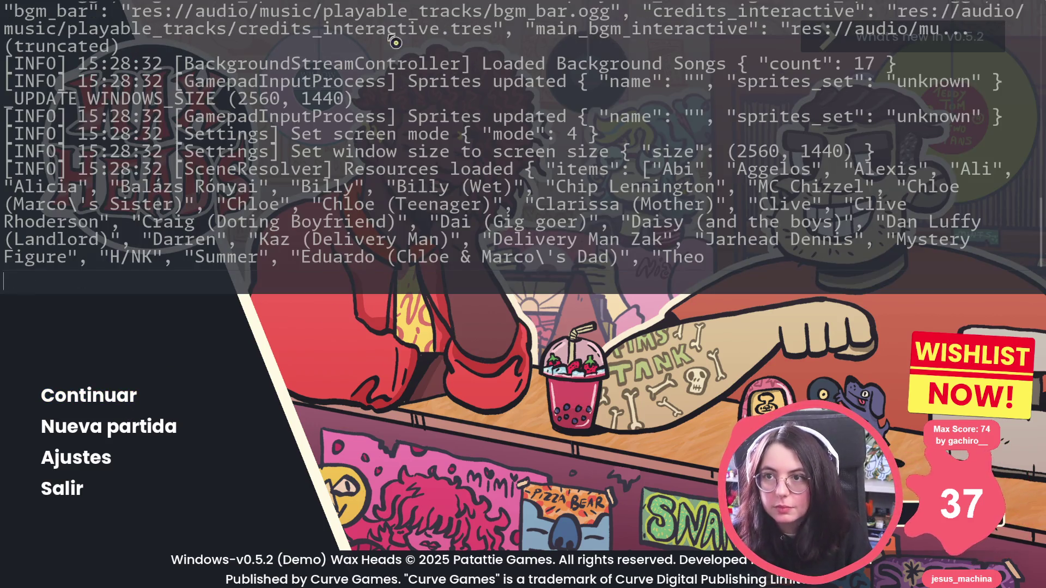
{"action": "scroll", "coordinate": [376, 268], "scroll_direction": "up", "scroll_amount": 20}
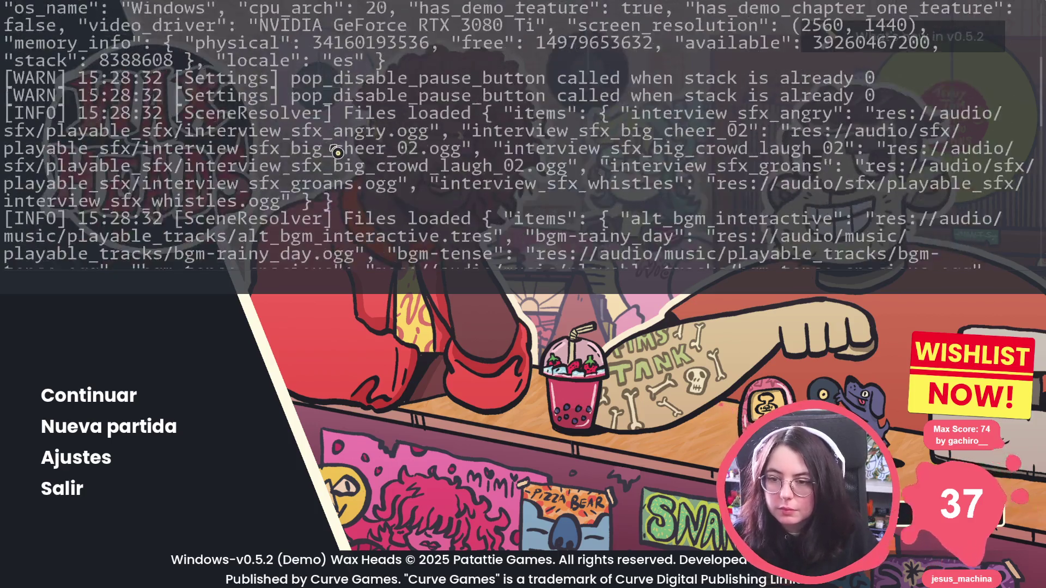
{"action": "scroll", "coordinate": [445, 236], "scroll_direction": "down", "scroll_amount": 15}
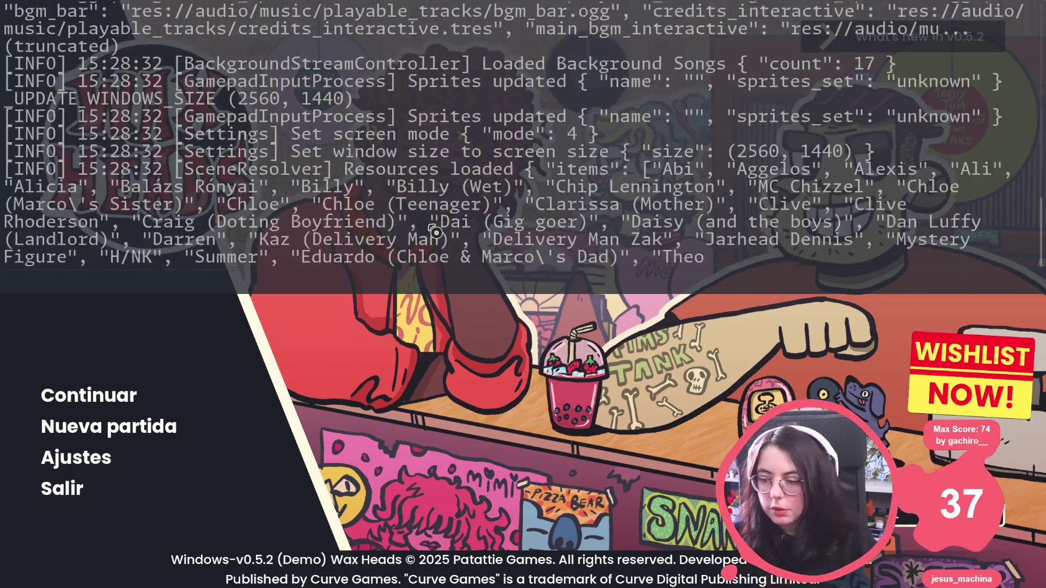
{"action": "key", "text": "alt+Tab"}
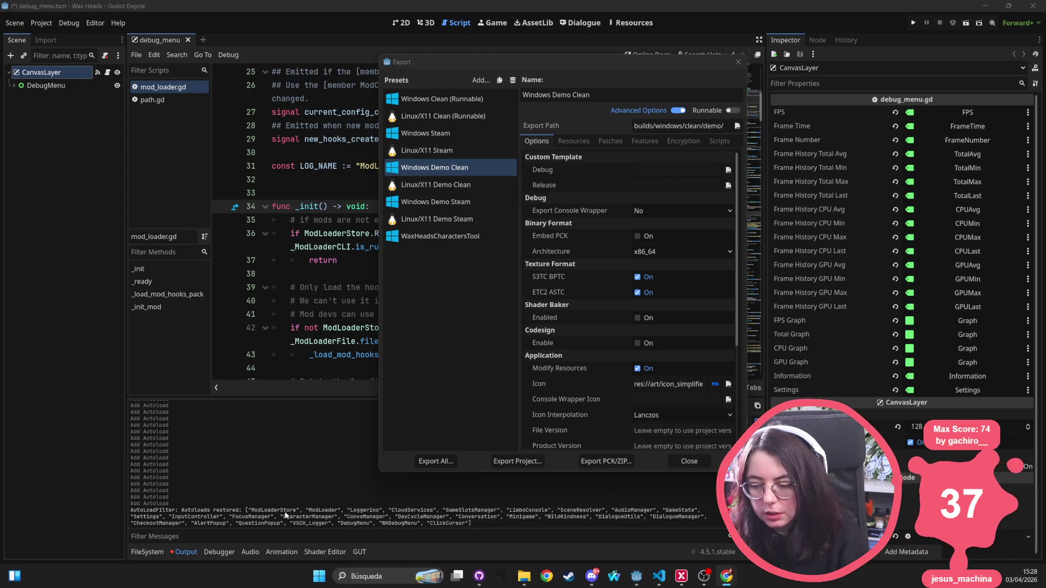
{"action": "left_click", "coordinate": [739, 62]}
Step: Scroll through the mod_loader.gd script and place the cursor at line 31
{"action": "scroll", "coordinate": [316, 463], "scroll_direction": "up", "scroll_amount": 5}
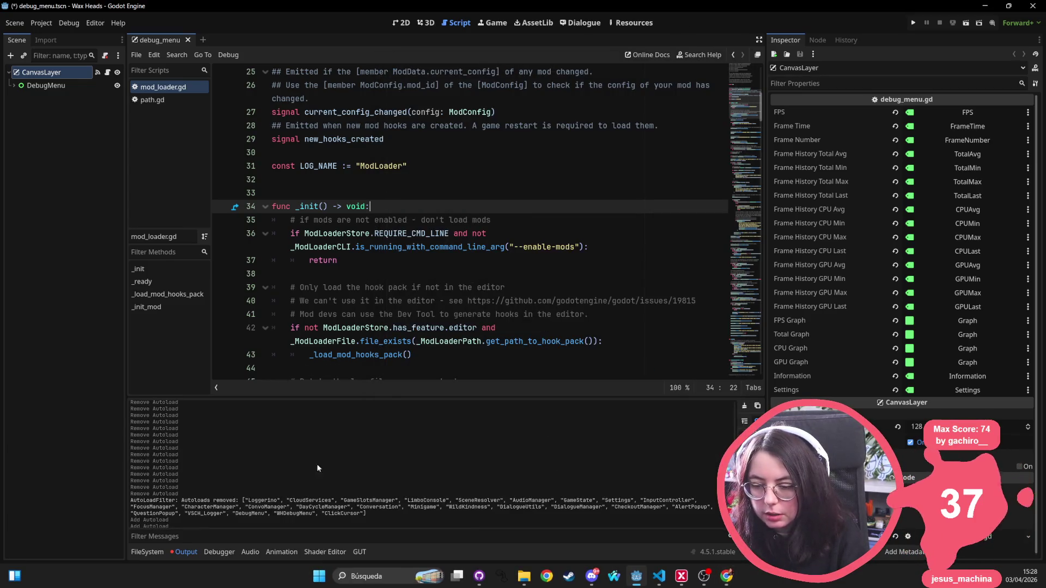
{"action": "scroll", "coordinate": [241, 461], "scroll_direction": "down", "scroll_amount": 5}
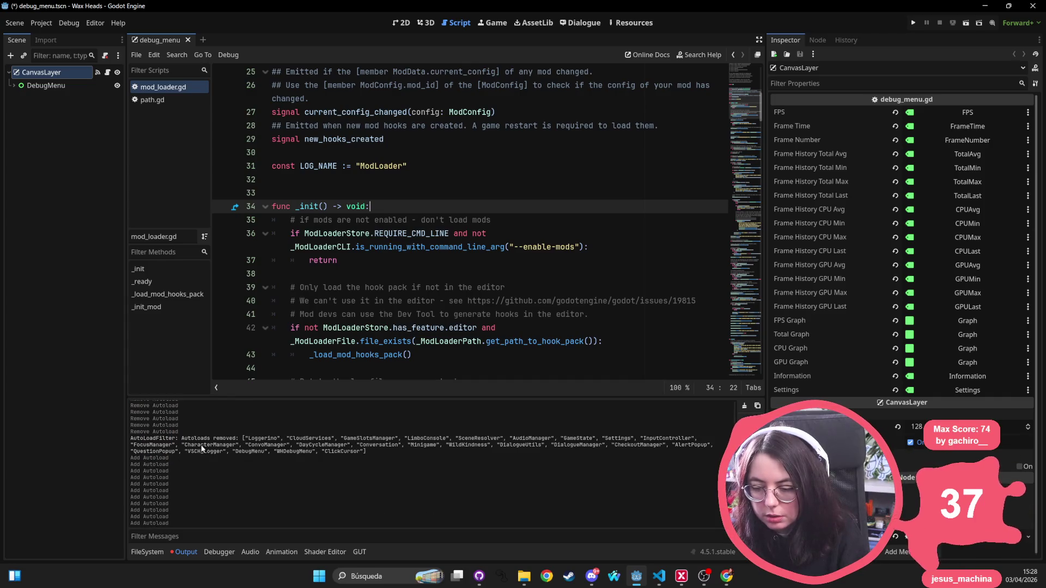
{"action": "scroll", "coordinate": [267, 441], "scroll_direction": "down", "scroll_amount": 3}
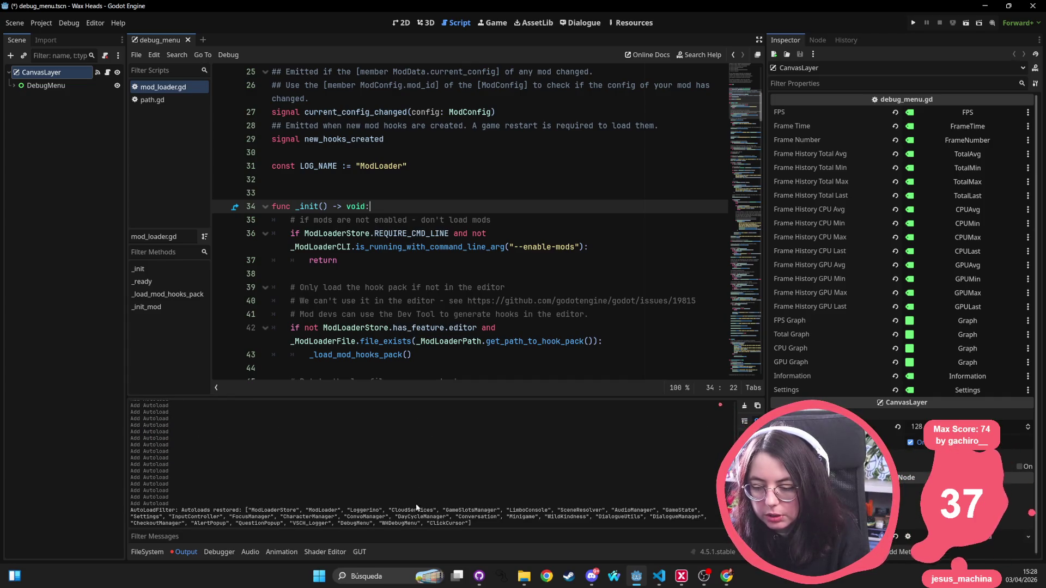
{"action": "left_click", "coordinate": [430, 165]}
Step: Review the Autoload list in Project Settings, close it, and bring up GitHub Desktop
{"action": "left_click", "coordinate": [41, 23]}
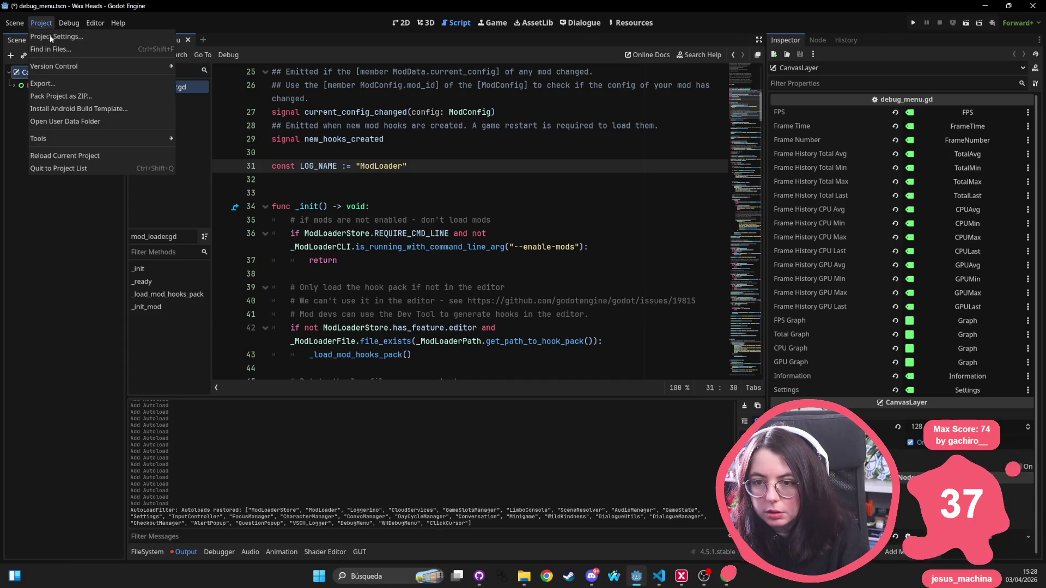
{"action": "left_click", "coordinate": [51, 38]}
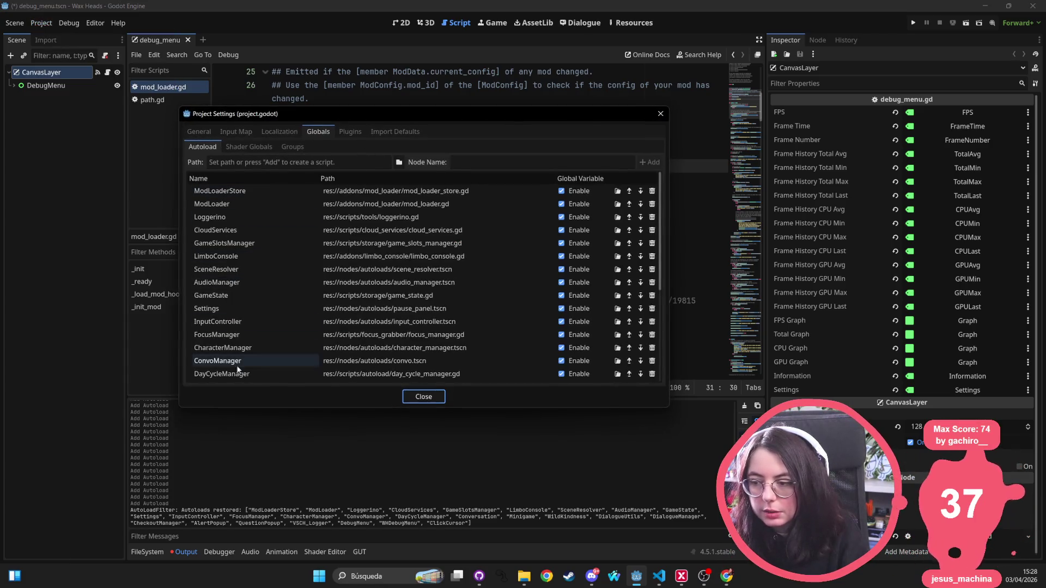
{"action": "left_click", "coordinate": [661, 114]}
{"action": "left_click", "coordinate": [494, 246]}
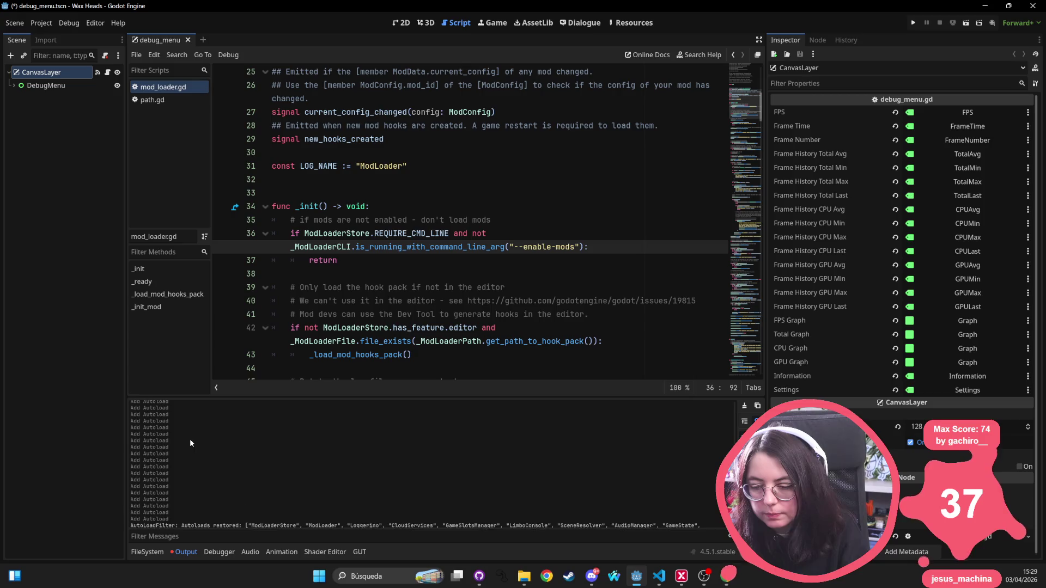
{"action": "left_click", "coordinate": [403, 197]}
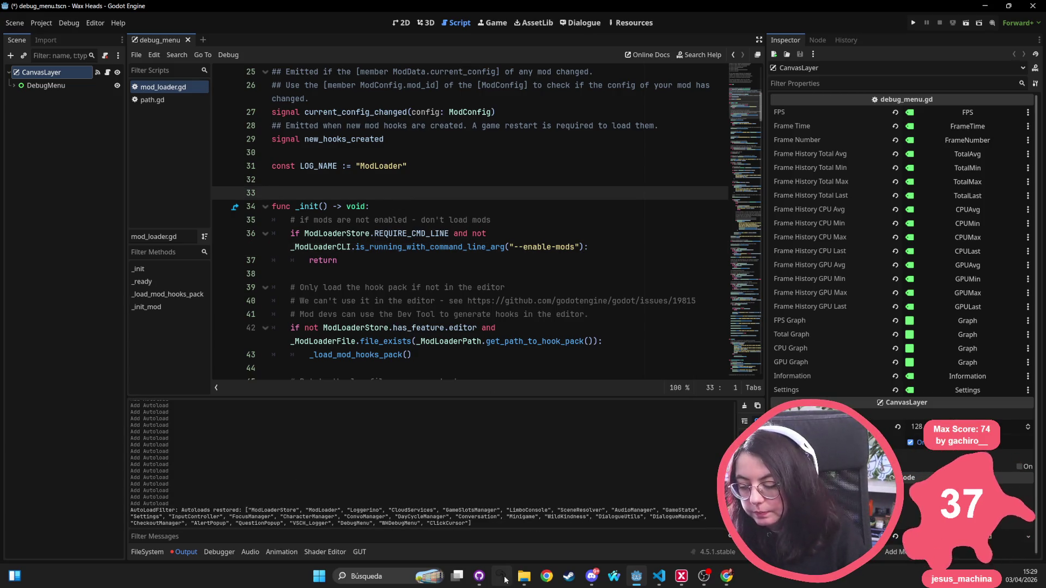
{"action": "left_click", "coordinate": [479, 576]}
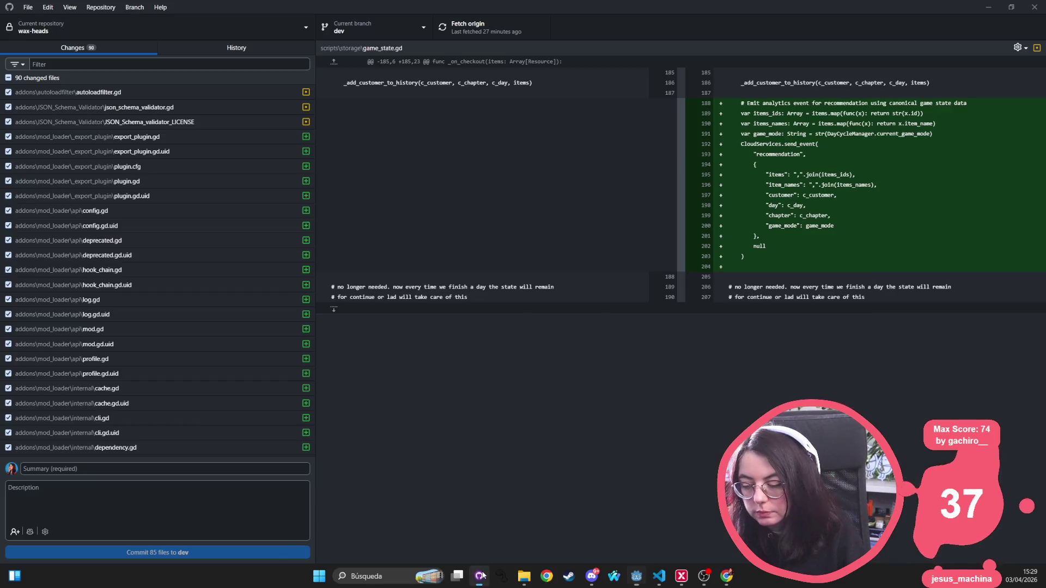
Step: Step through the diffs of autoloadfilter.gd, export_presets.cfg, project.godot and LICENSE.txt
{"action": "left_click", "coordinate": [217, 93]}
{"action": "scroll", "coordinate": [185, 175], "scroll_direction": "down", "scroll_amount": 8}
{"action": "scroll", "coordinate": [182, 182], "scroll_direction": "down", "scroll_amount": 10}
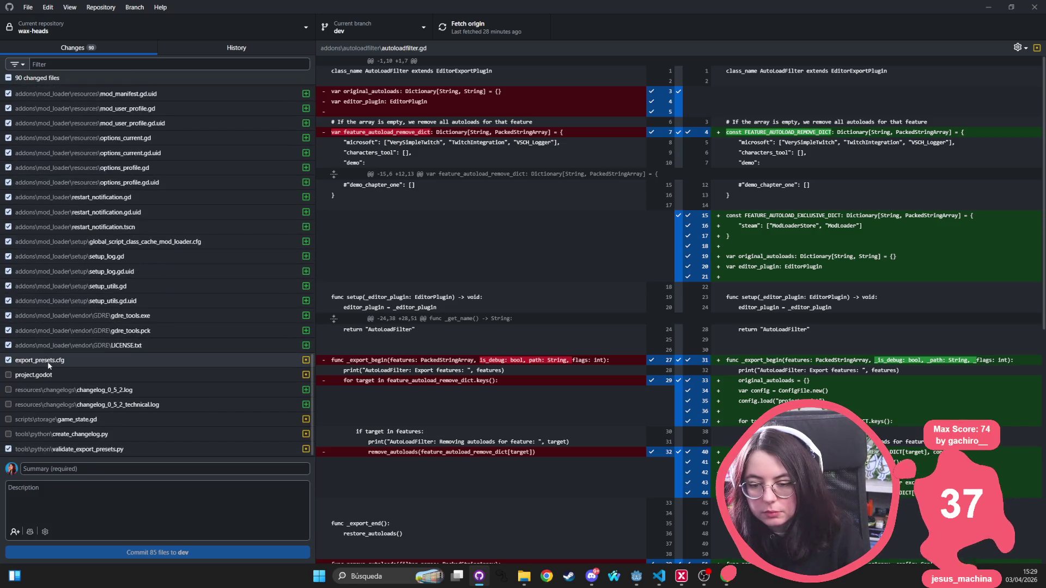
{"action": "left_click", "coordinate": [49, 361]}
{"action": "left_click", "coordinate": [48, 375]}
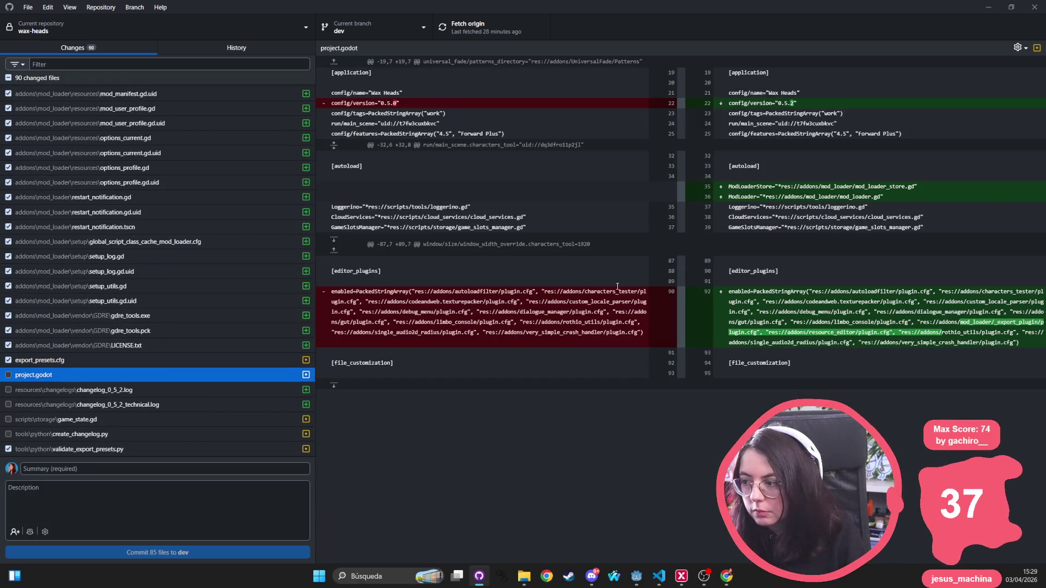
{"action": "left_click", "coordinate": [682, 305]}
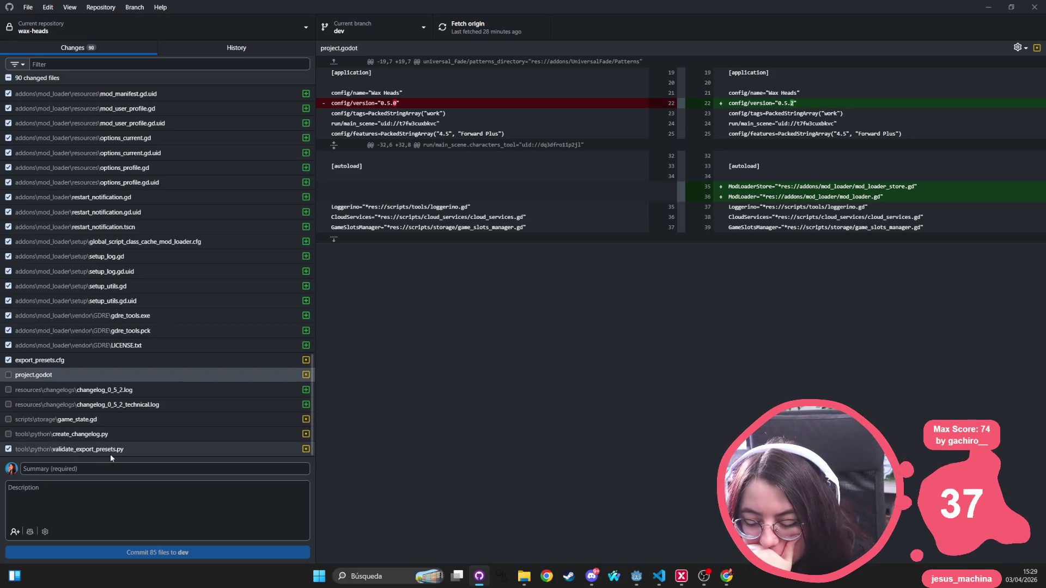
{"action": "left_click", "coordinate": [133, 346]}
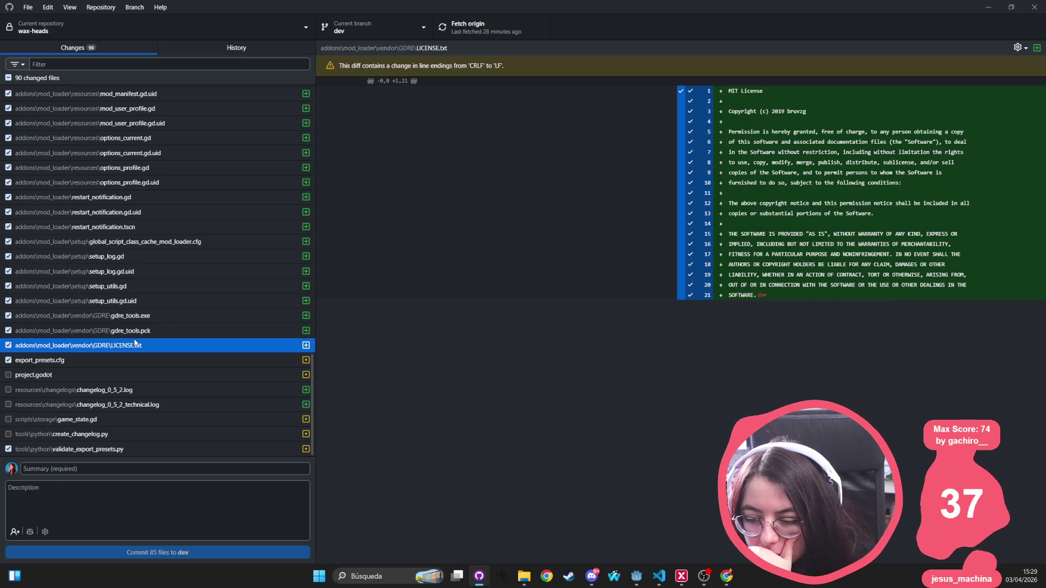
{"action": "scroll", "coordinate": [134, 336], "scroll_direction": "up", "scroll_amount": 10}
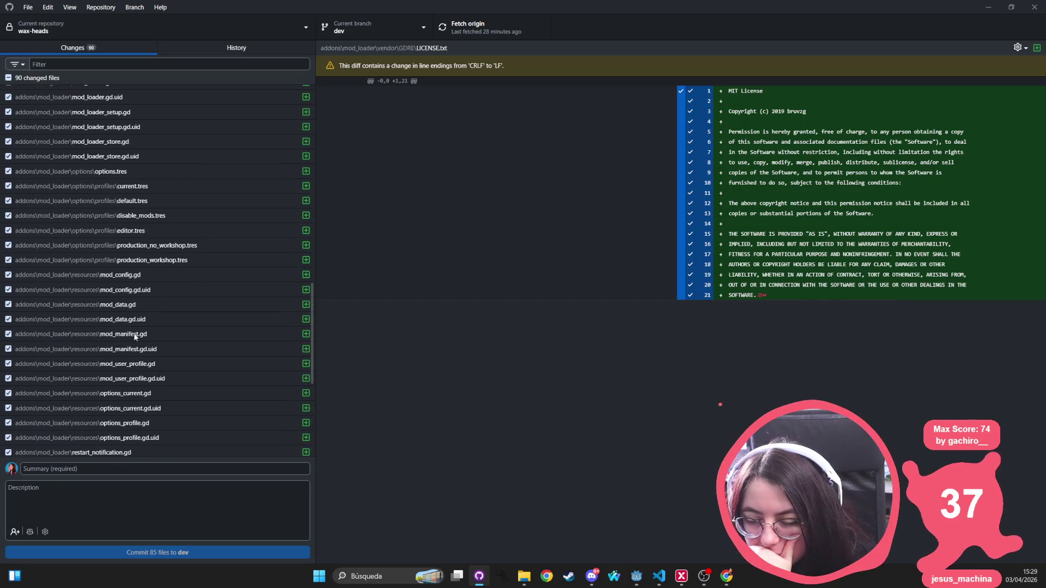
{"action": "scroll", "coordinate": [131, 337], "scroll_direction": "up", "scroll_amount": 5}
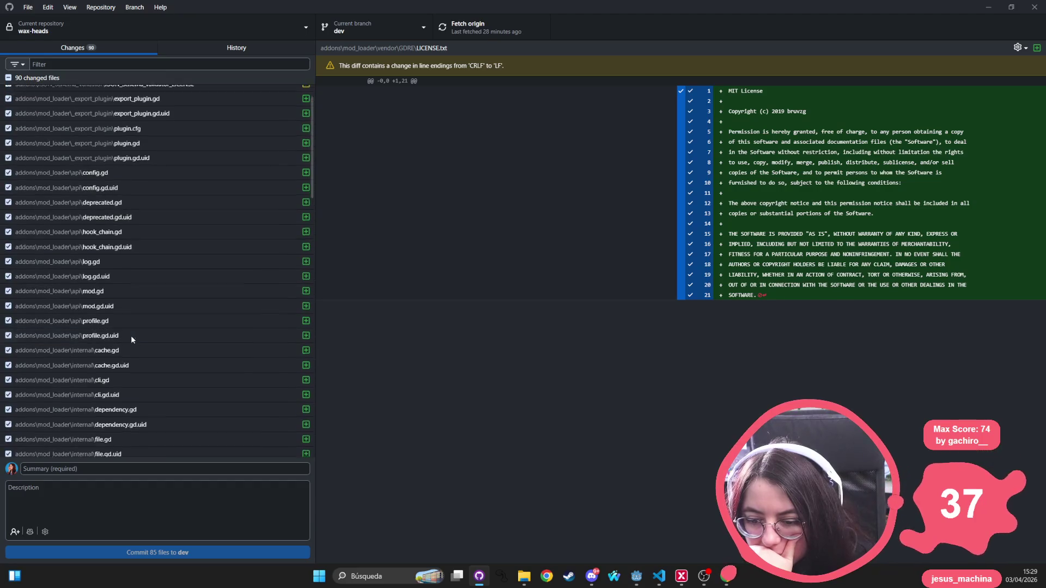
Step: Enter the summary 'add modloader to project plugin and streap from non steam versions' and commit to dev
{"action": "left_click", "coordinate": [115, 468]}
{"action": "type", "text": "add m"}
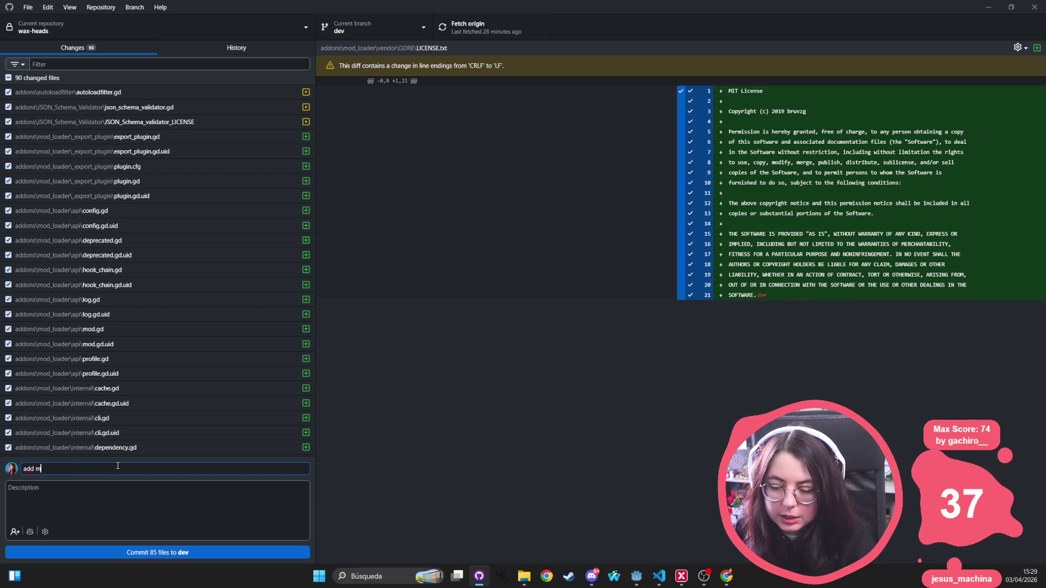
{"action": "type", "text": "odloader to pro"}
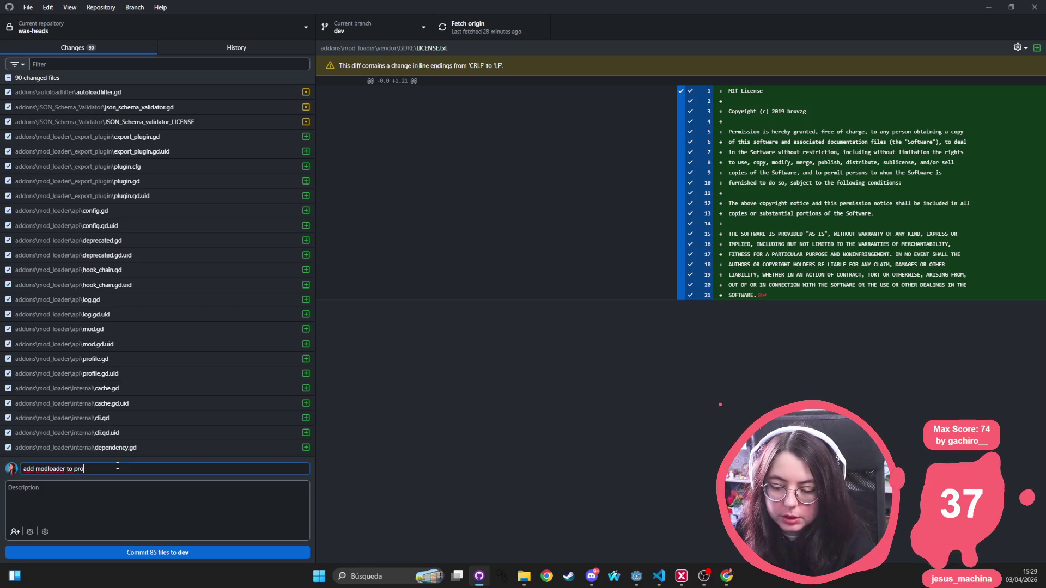
{"action": "type", "text": "ject"}
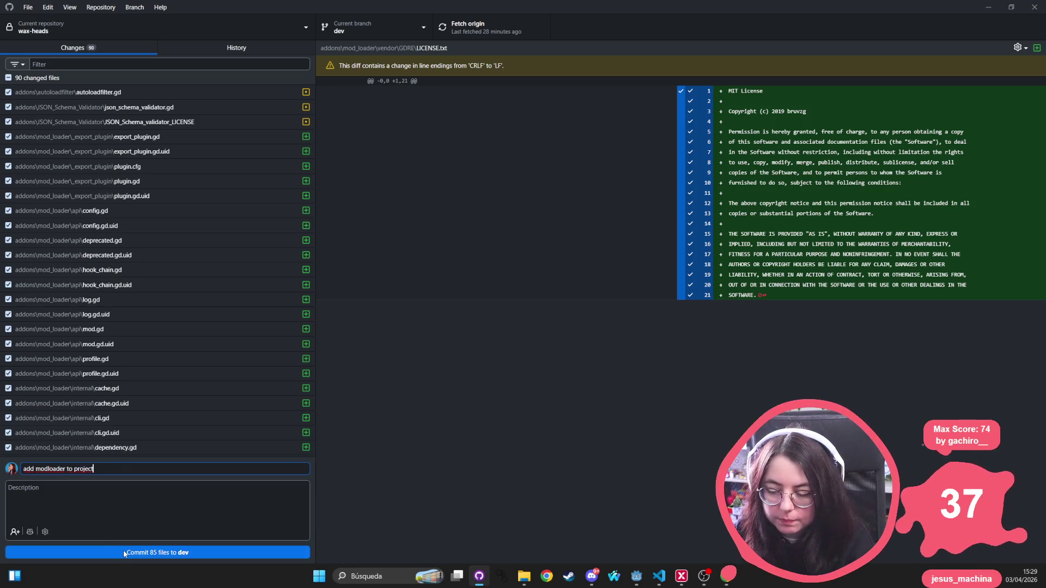
{"action": "type", "text": " plugin"}
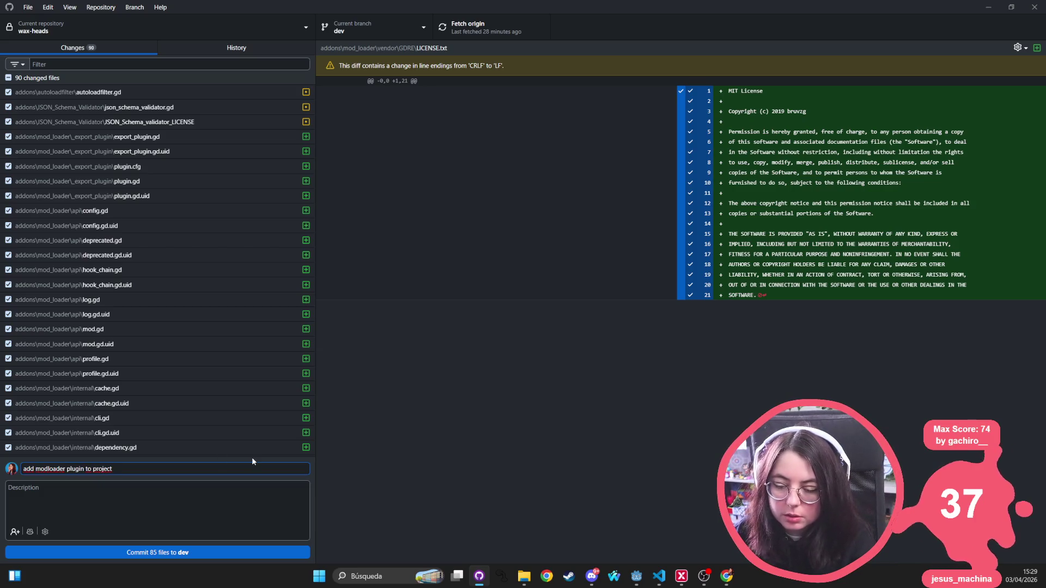
{"action": "left_click", "coordinate": [251, 465]}
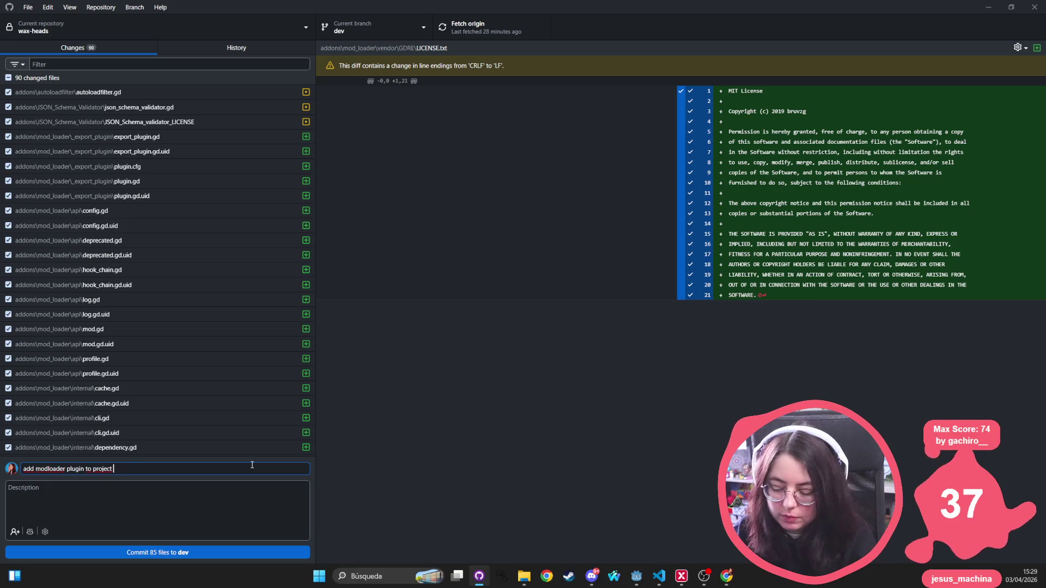
{"action": "type", "text": "and streap fr"}
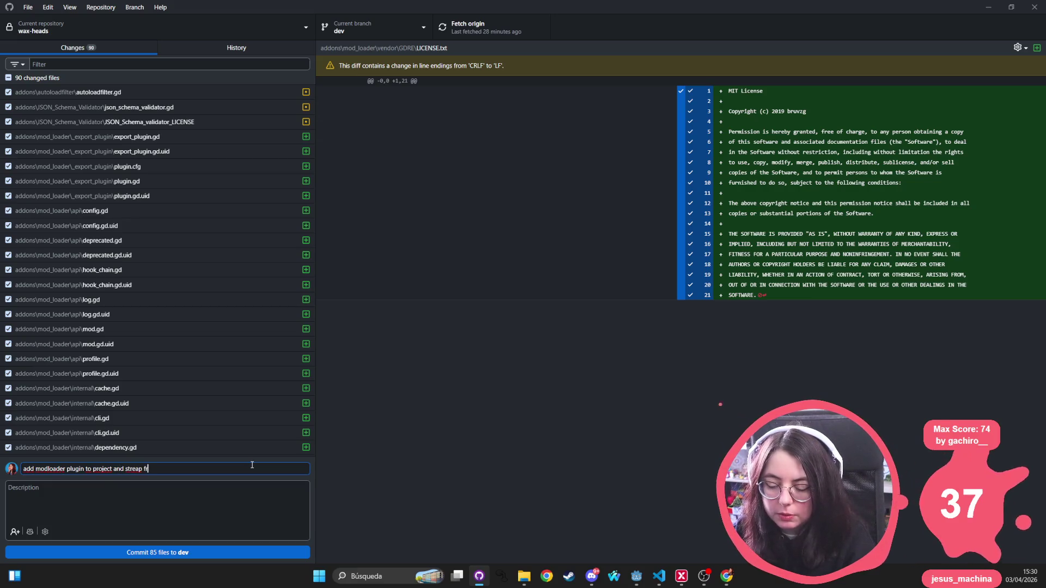
{"action": "type", "text": "om non steam "}
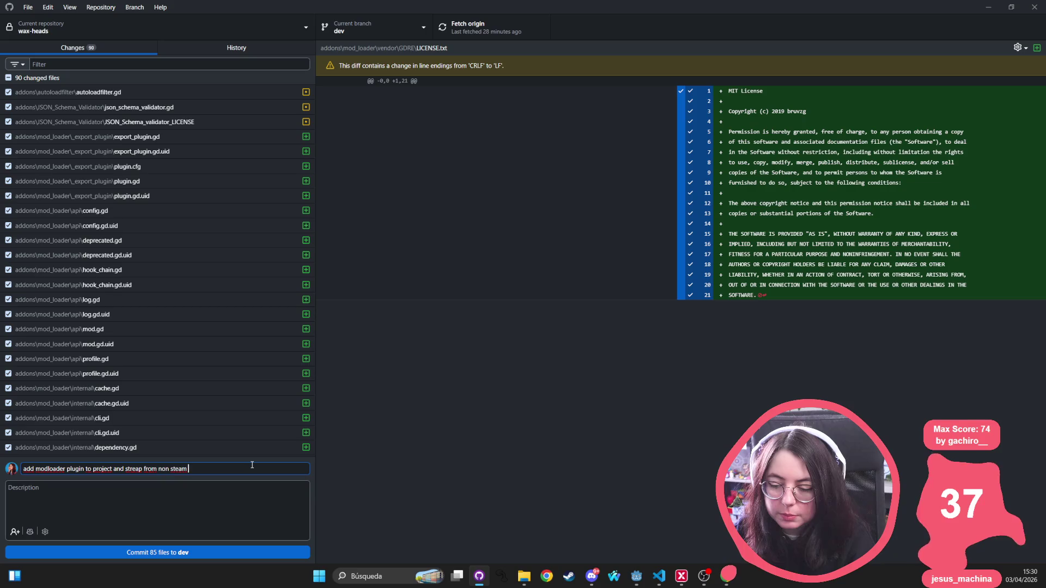
{"action": "type", "text": "versions"}
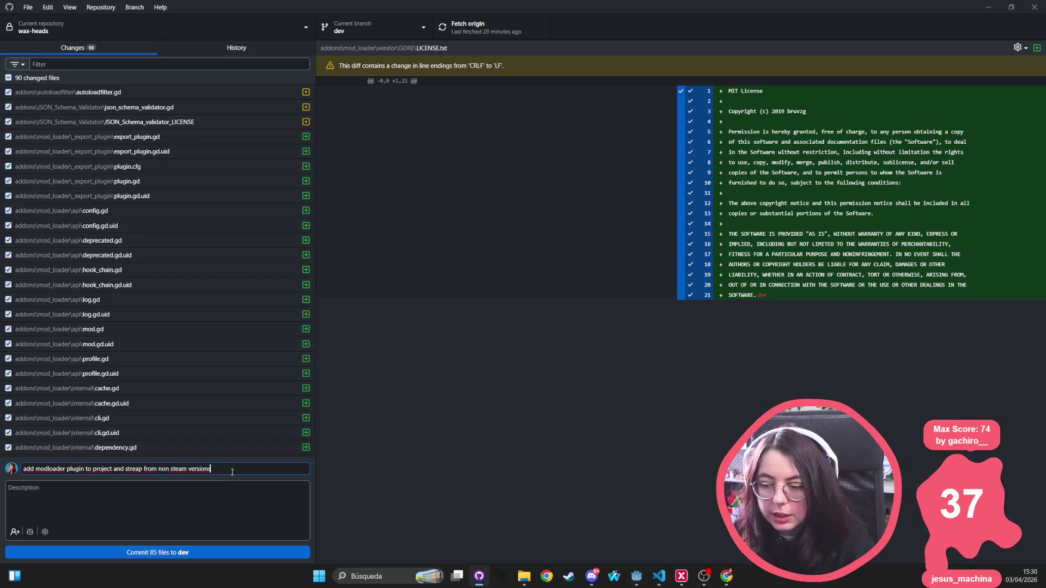
{"action": "left_click", "coordinate": [158, 553]}
{"action": "key", "text": "alt+Tab"}
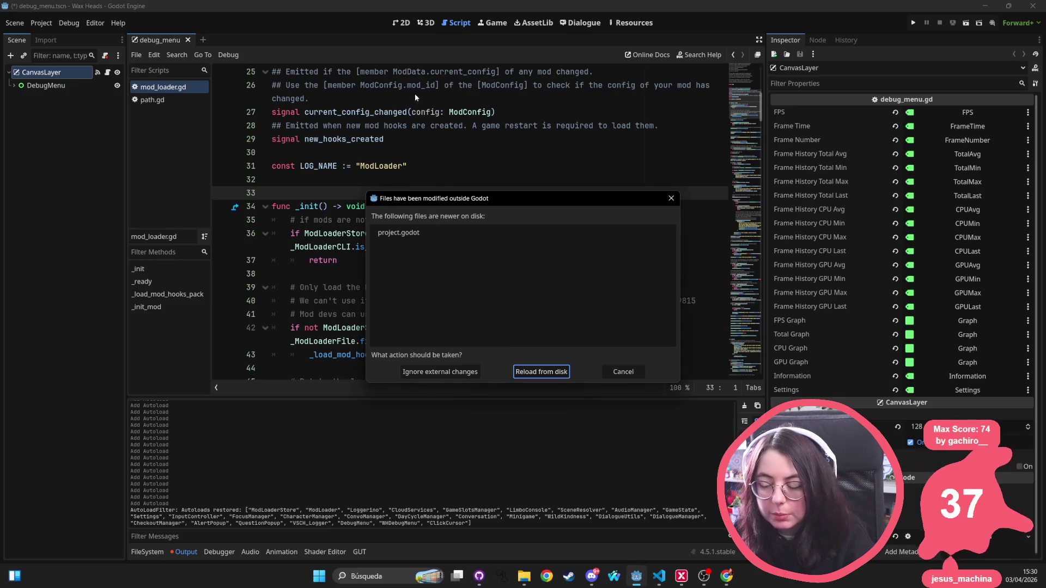
Step: Reload the modified project.godot from disk, then return to GitHub Desktop
{"action": "left_click", "coordinate": [541, 371]}
{"action": "key", "text": "alt+Tab"}
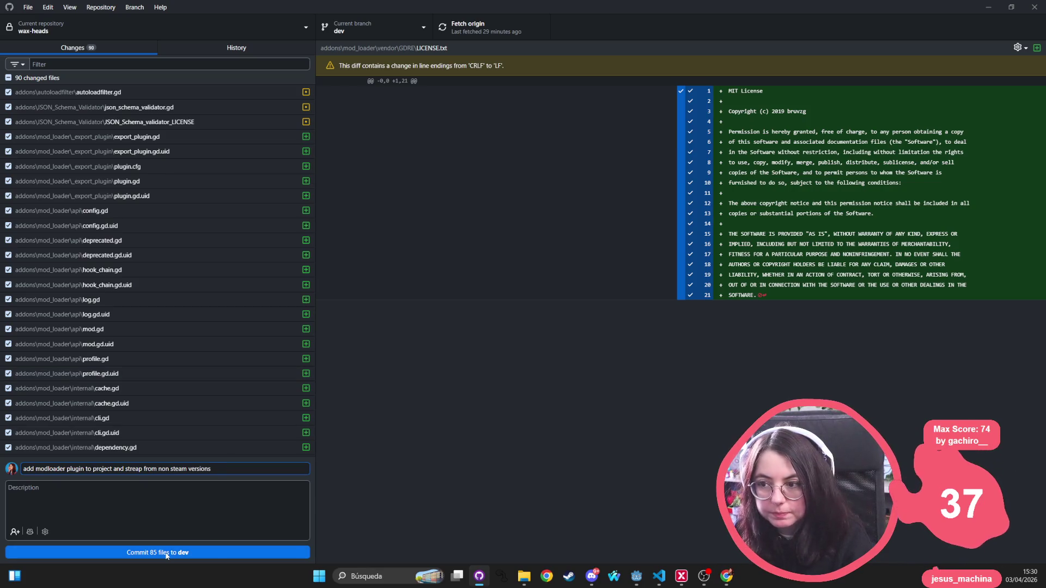
Step: Commit the mod loader changes to dev and push them to origin
{"action": "scroll", "coordinate": [120, 278], "scroll_direction": "down", "scroll_amount": 10}
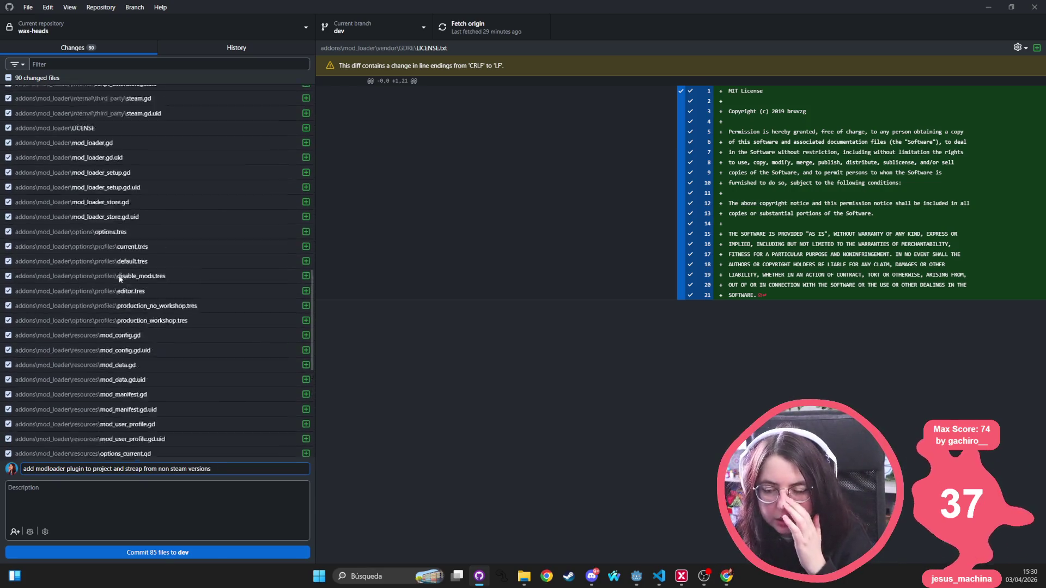
{"action": "scroll", "coordinate": [120, 278], "scroll_direction": "up", "scroll_amount": 3}
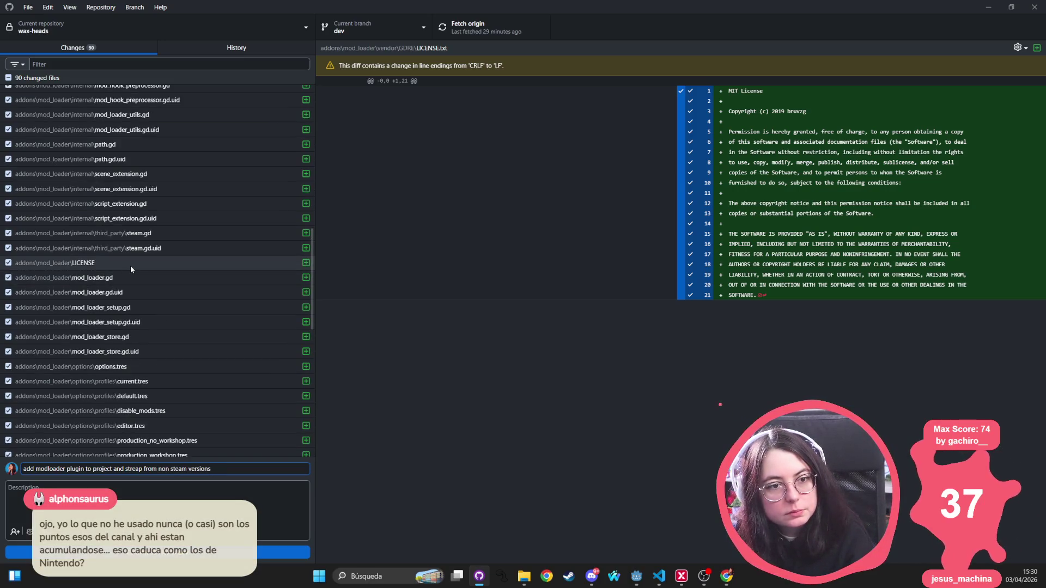
{"action": "scroll", "coordinate": [131, 269], "scroll_direction": "down", "scroll_amount": 5}
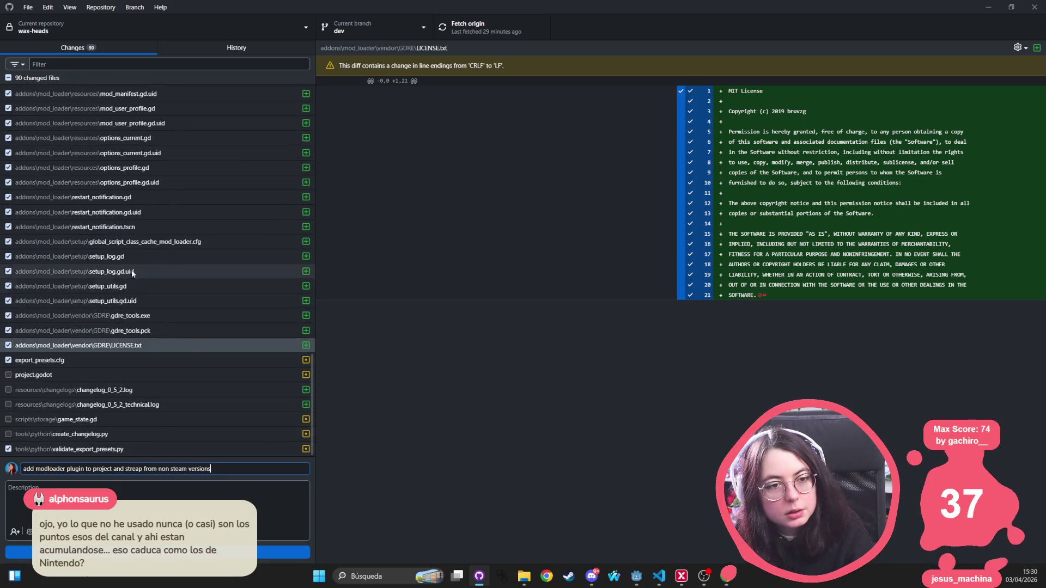
{"action": "key", "text": "ctrl+Return"}
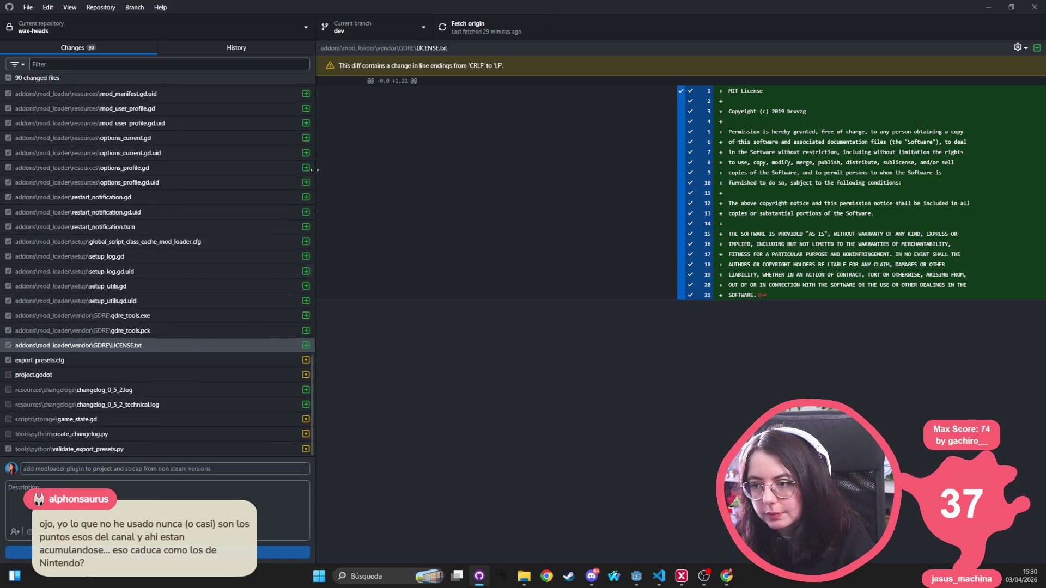
{"action": "left_click", "coordinate": [466, 27]}
Step: Check the new commit in History, then return to Changes and the Godot editor
{"action": "left_click", "coordinate": [201, 48]}
{"action": "left_click", "coordinate": [77, 87]}
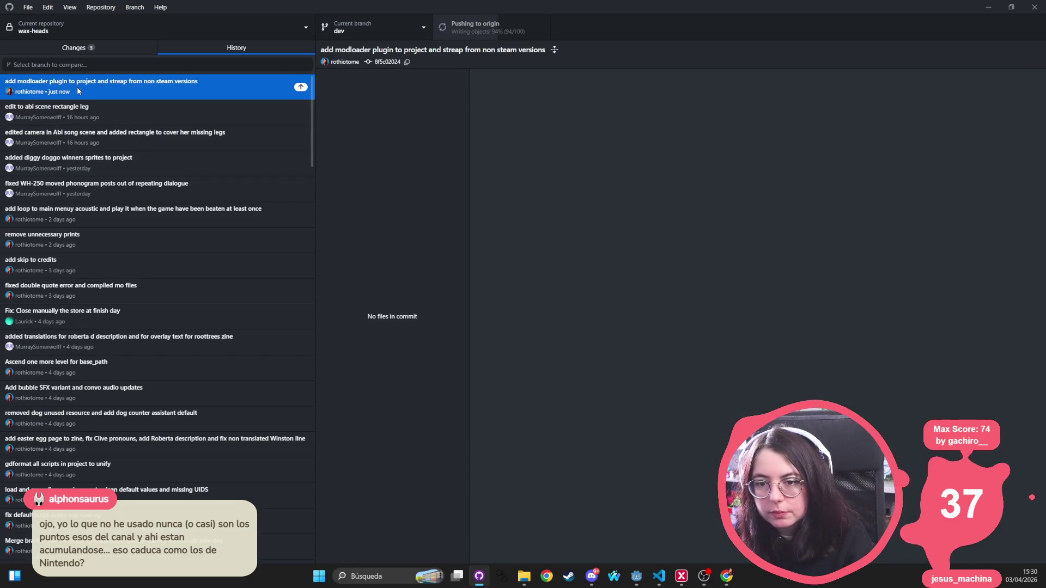
{"action": "left_click", "coordinate": [125, 50]}
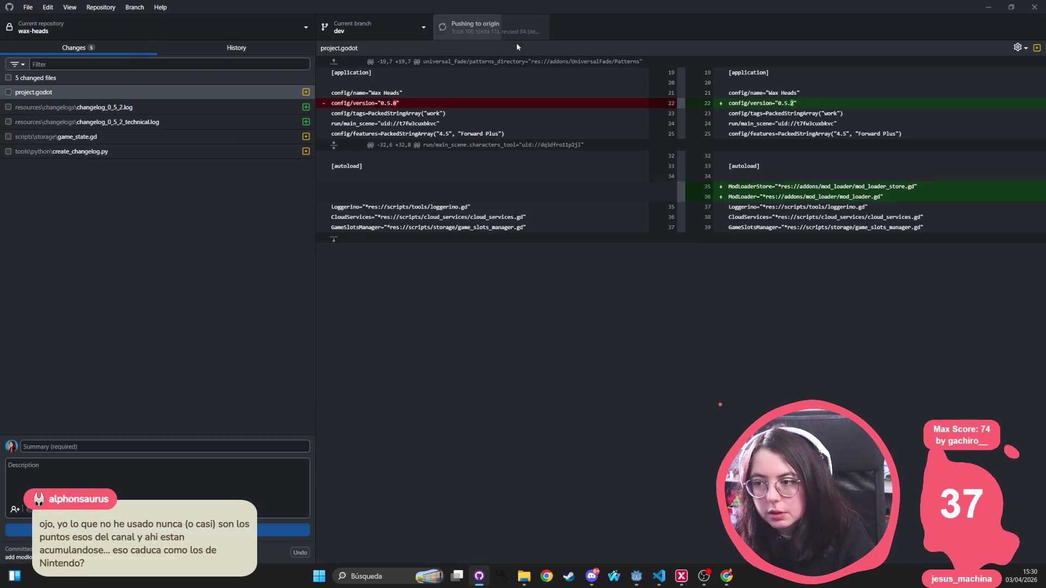
{"action": "left_click", "coordinate": [248, 32]}
{"action": "left_click", "coordinate": [250, 28]}
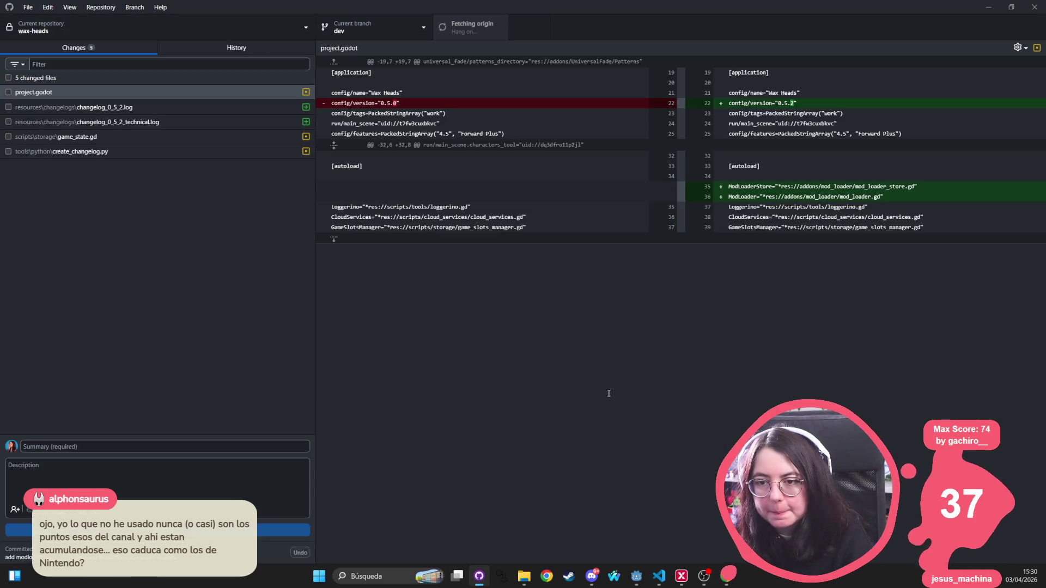
{"action": "key", "text": "alt+Tab"}
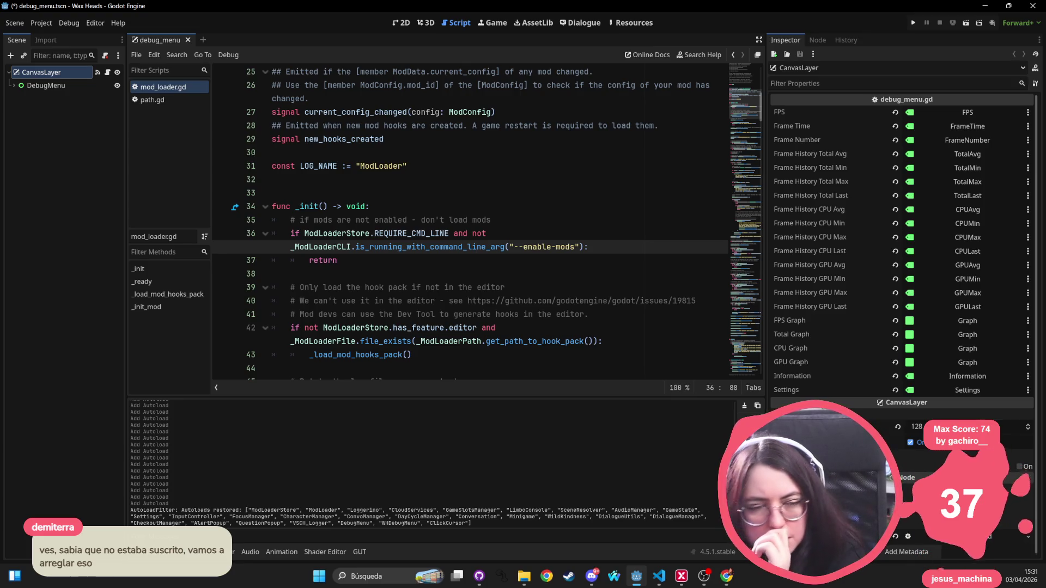
Step: Switch away from Godot, then return focus to the mod_loader.gd script
{"action": "key", "text": "alt+Tab"}
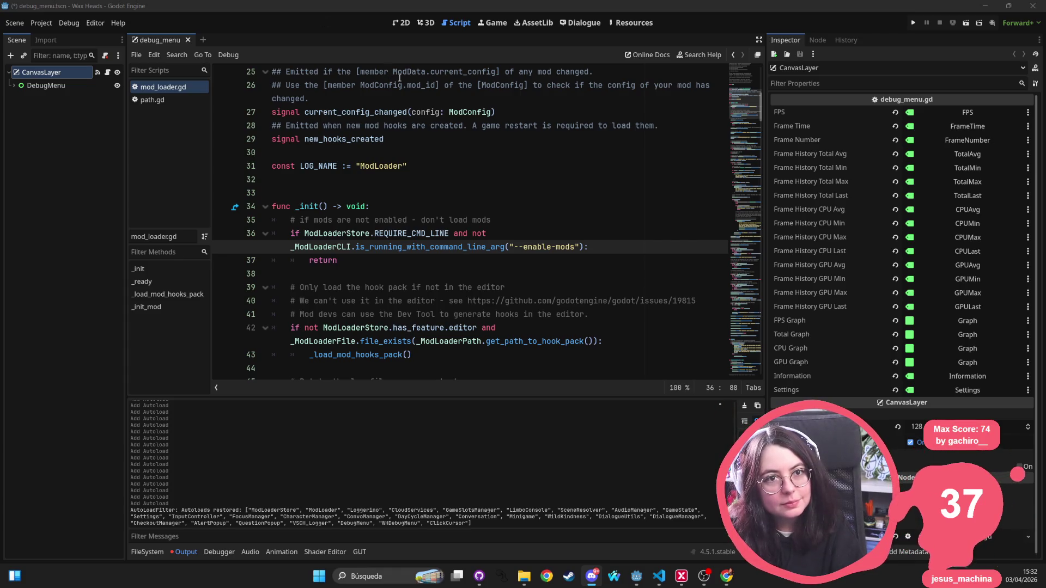
{"action": "left_click", "coordinate": [458, 204]}
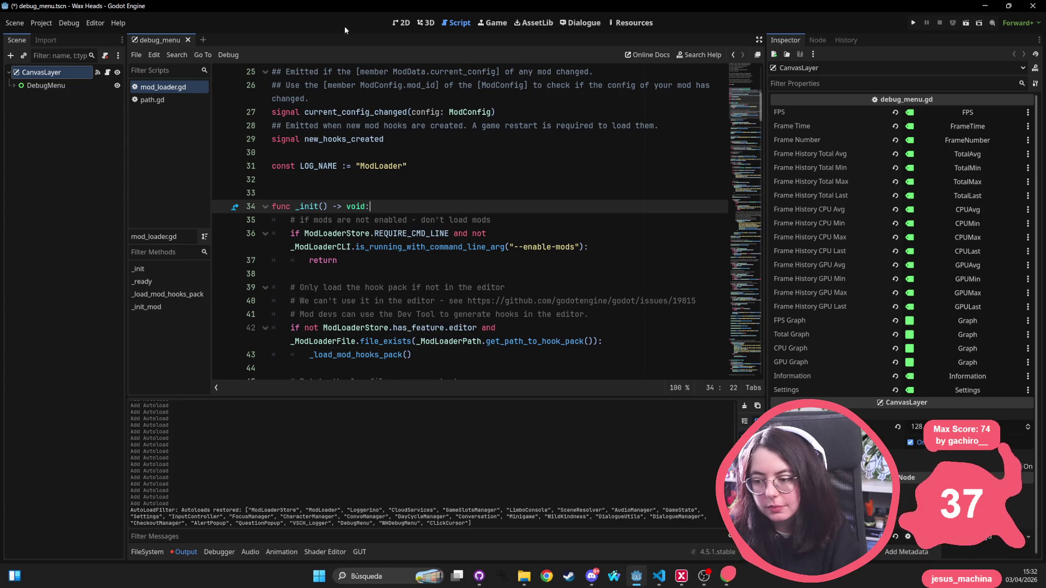
Step: Show debug_menu in 2D, list res://addons/mod_loader in FileSystem, and collapse CanvasLayer
{"action": "left_click", "coordinate": [402, 23]}
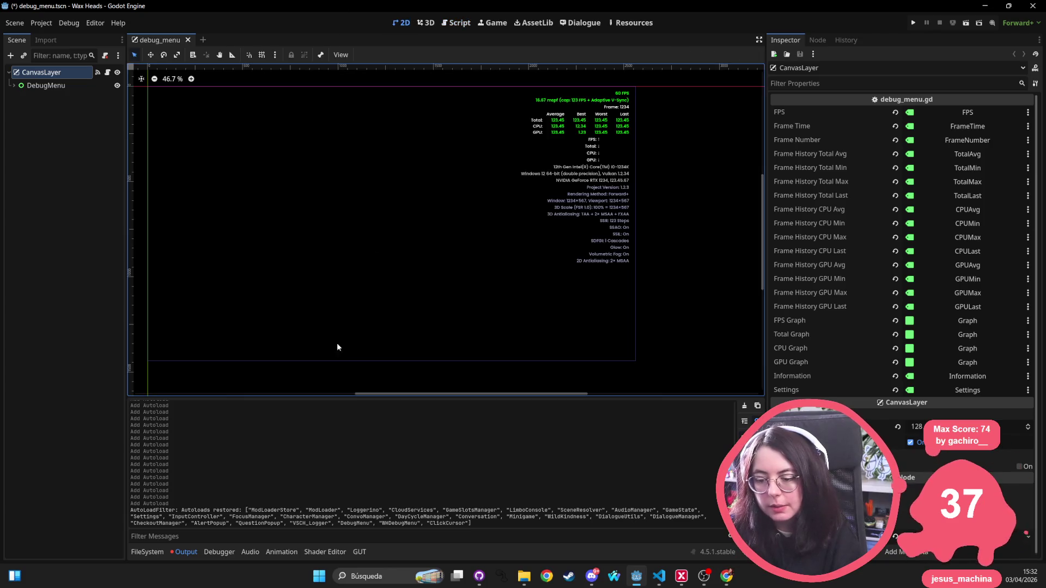
{"action": "left_click", "coordinate": [157, 553]}
{"action": "scroll", "coordinate": [404, 221], "scroll_direction": "down", "scroll_amount": 1}
{"action": "mouse_move", "coordinate": [548, 193]}
{"action": "left_mouse_down"}
{"action": "mouse_move", "coordinate": [551, 226]}
{"action": "mouse_move", "coordinate": [538, 228]}
{"action": "left_mouse_up"}
{"action": "left_click", "coordinate": [9, 75]}
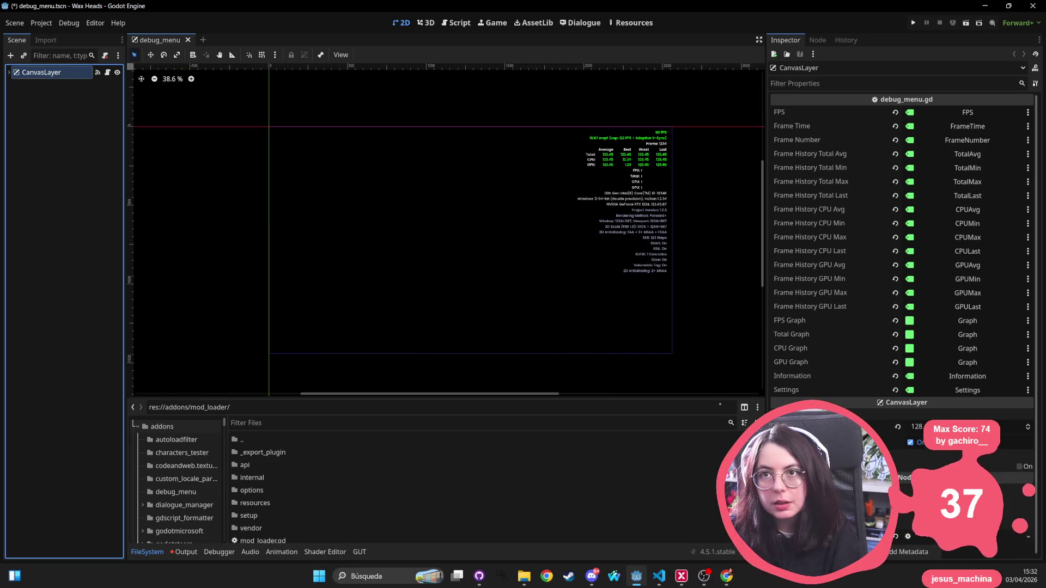
Step: Bring up the Godot Mod Loader 6.3.0 Asset Library page and reposition its window
{"action": "key", "text": "alt+Tab"}
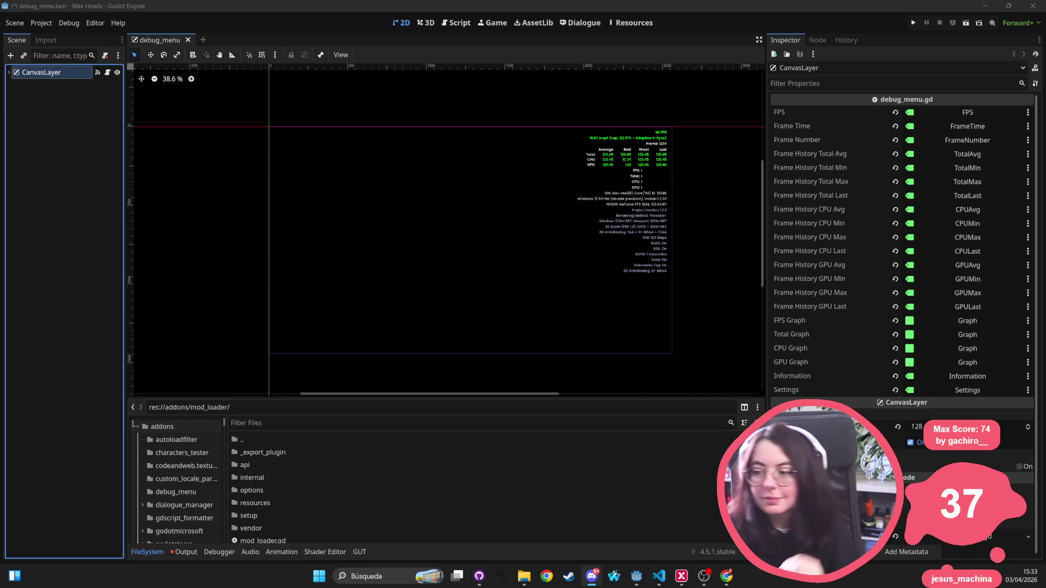
{"action": "scroll", "coordinate": [311, 279], "scroll_direction": "down", "scroll_amount": 2}
{"action": "scroll", "coordinate": [311, 279], "scroll_direction": "left", "scroll_amount": 1}
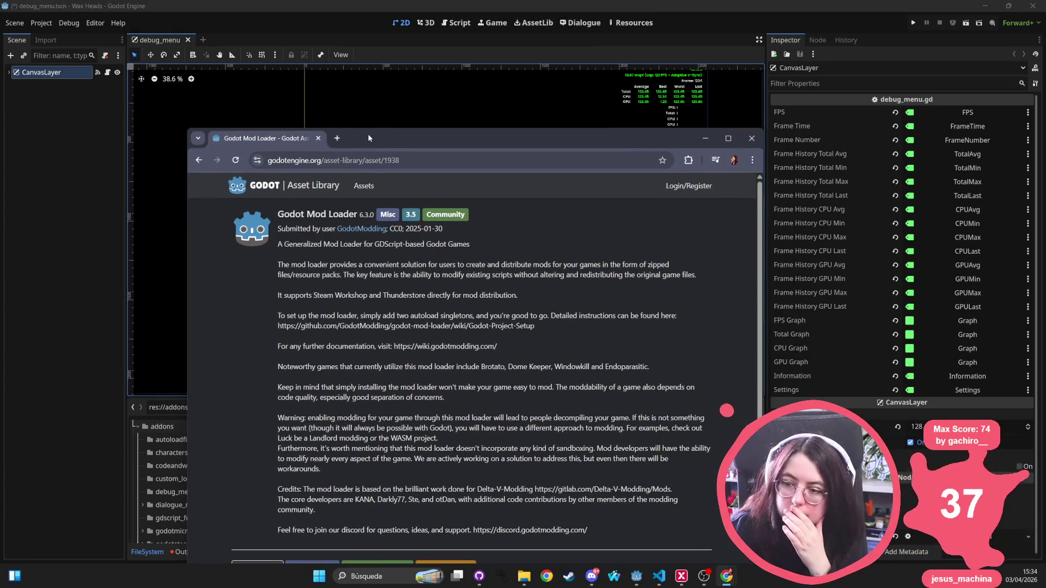
{"action": "left_click_drag", "start_coordinate": [369, 130], "coordinate": [380, 110]}
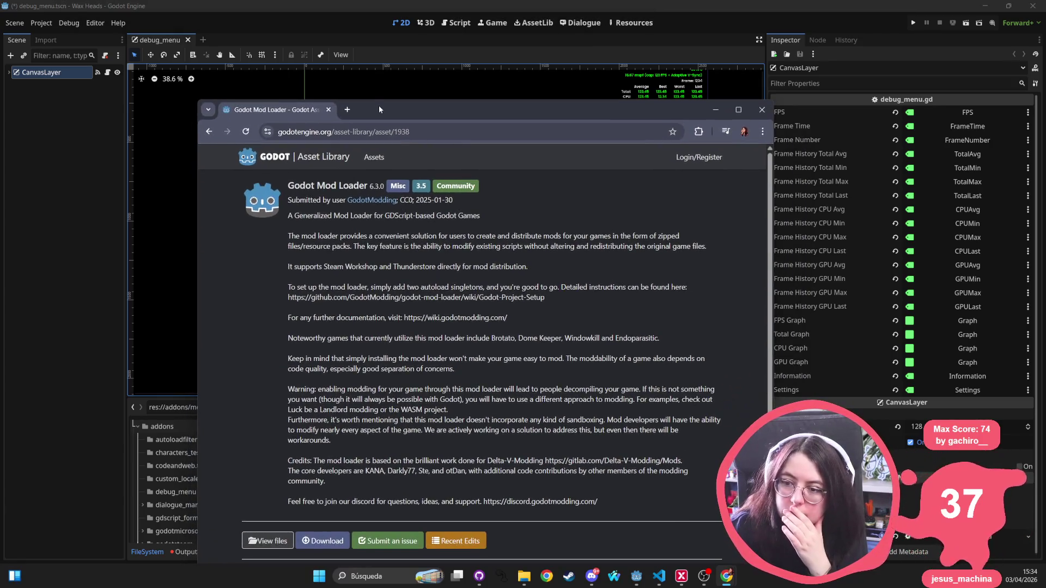
Step: Scroll through the godot-mod-loader GitHub README
{"action": "key", "text": "alt+Tab"}
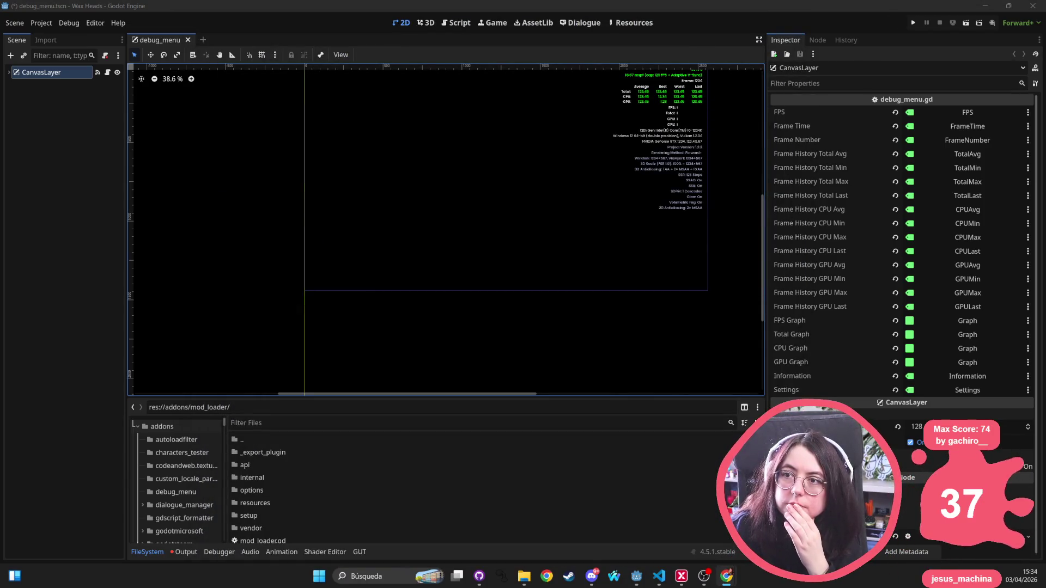
{"action": "key", "text": "alt+Tab"}
{"action": "left_click_drag", "start_coordinate": [224, 59], "coordinate": [381, 58]}
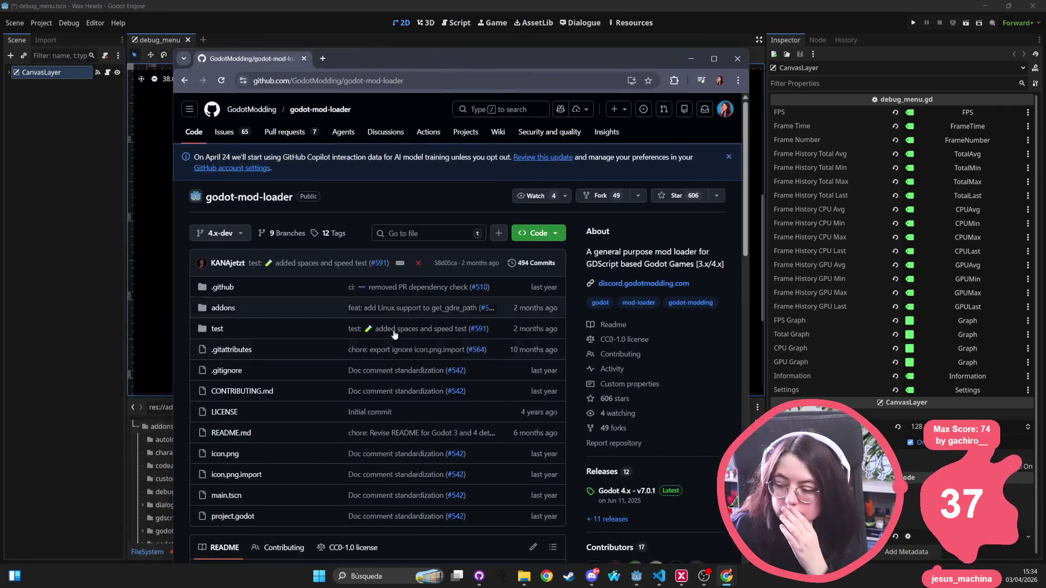
{"action": "scroll", "coordinate": [353, 425], "scroll_direction": "down", "scroll_amount": 5}
{"action": "scroll", "coordinate": [327, 431], "scroll_direction": "down", "scroll_amount": 1}
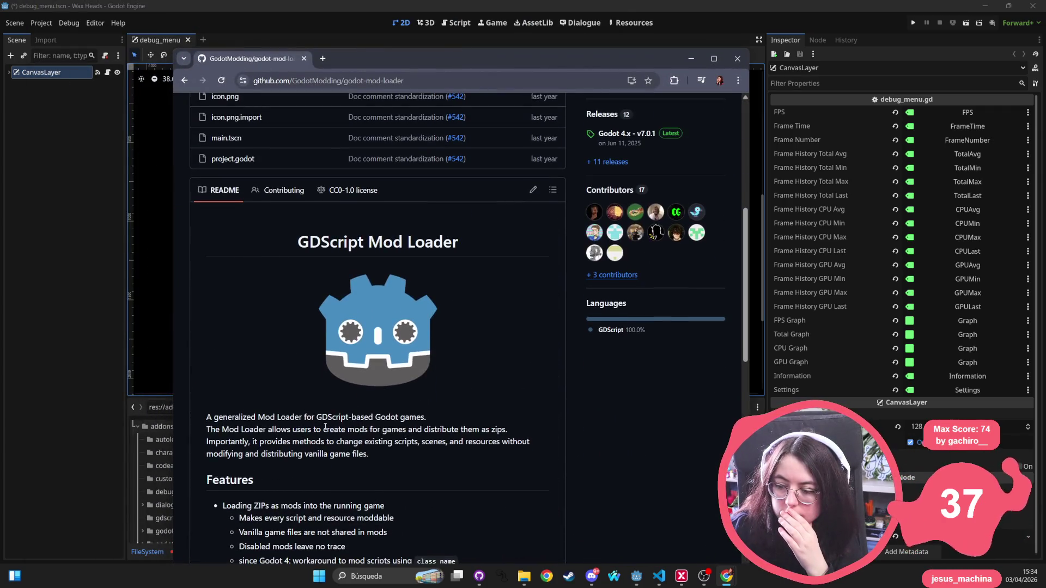
{"action": "scroll", "coordinate": [326, 426], "scroll_direction": "down", "scroll_amount": 8}
Step: Go back to the results and look over the Godot Asset Library mod loader page
{"action": "key", "text": "alt+Left"}
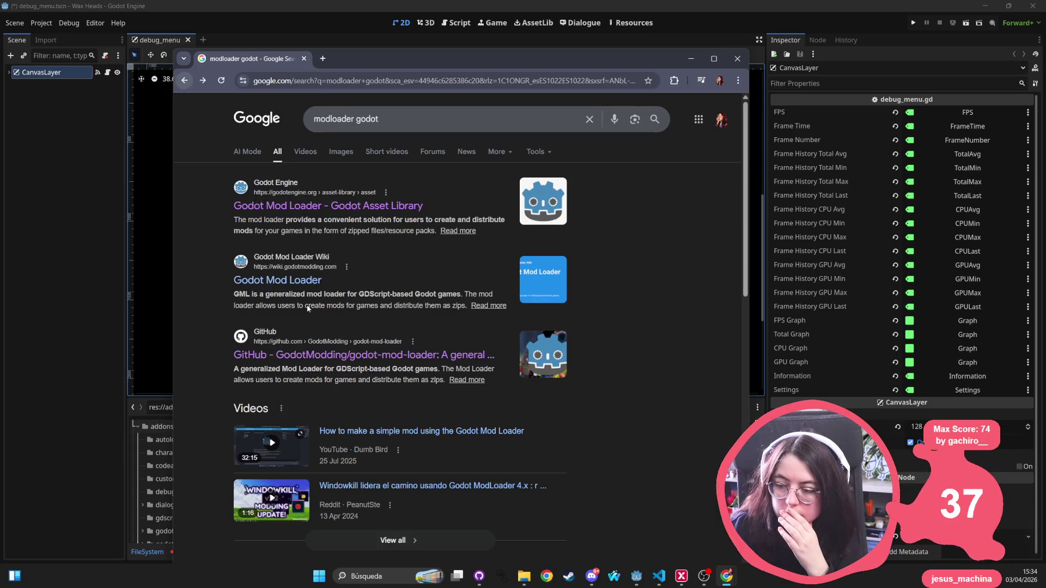
{"action": "left_click", "coordinate": [334, 206]}
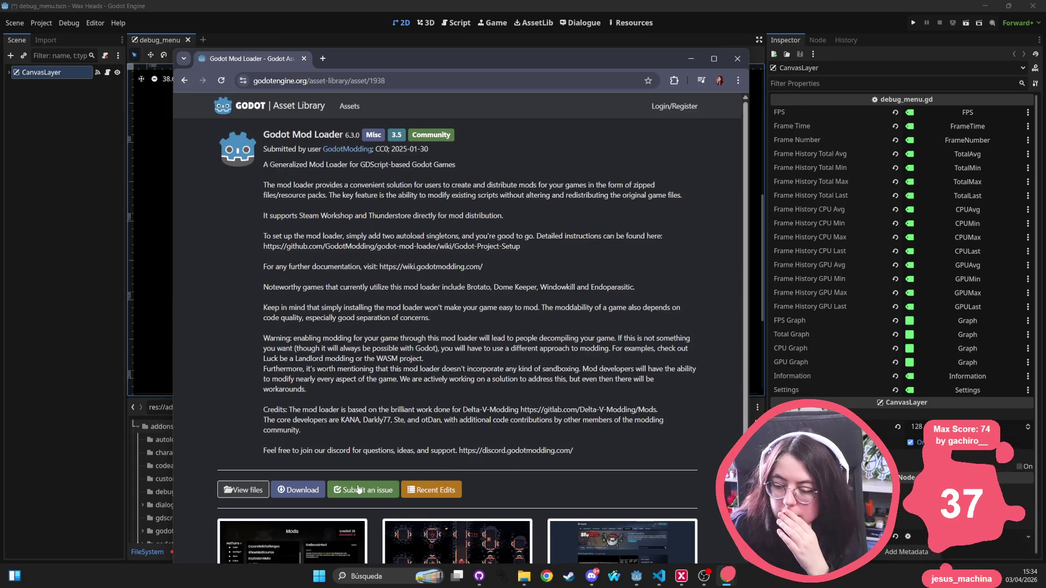
{"action": "scroll", "coordinate": [358, 489], "scroll_direction": "down", "scroll_amount": 2}
{"action": "left_click", "coordinate": [185, 80]}
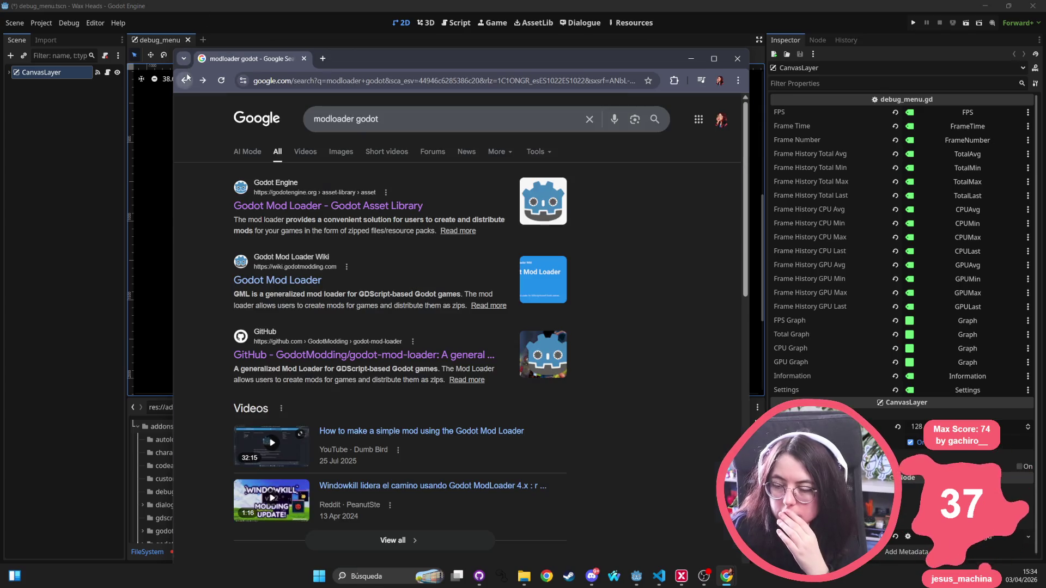
Step: Refine the search to 'modloader godot ui' and open the Mod Loader Options wiki result
{"action": "left_click", "coordinate": [402, 120]}
{"action": "type", "text": "ui"}
{"action": "key", "text": "Return"}
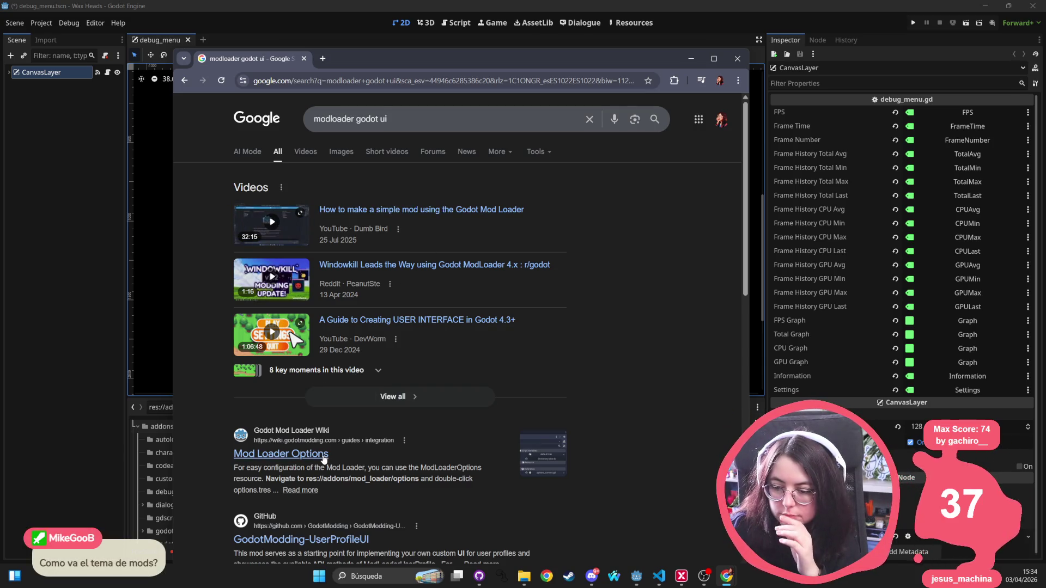
{"action": "left_click", "coordinate": [323, 459]}
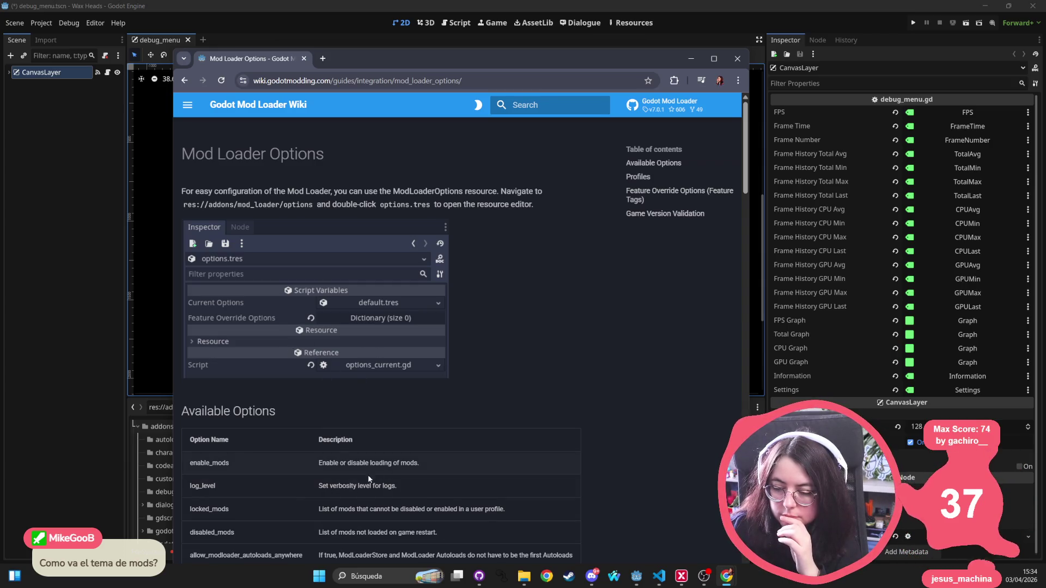
Step: Read down to Feature Override Options, highlighting the log_level description and the Steam platforms passage
{"action": "triple_click", "coordinate": [357, 487]}
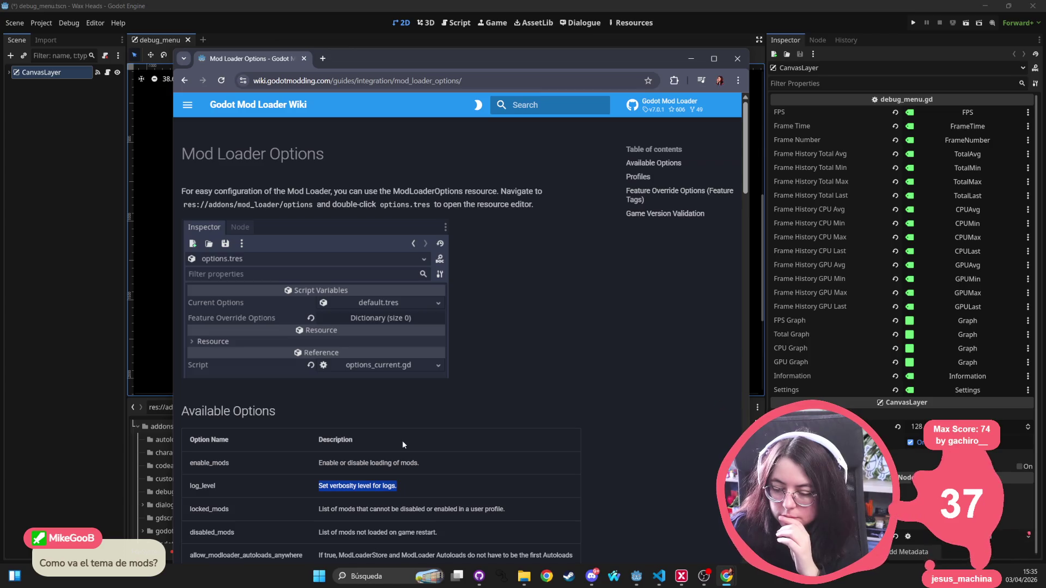
{"action": "scroll", "coordinate": [402, 440], "scroll_direction": "down", "scroll_amount": 2}
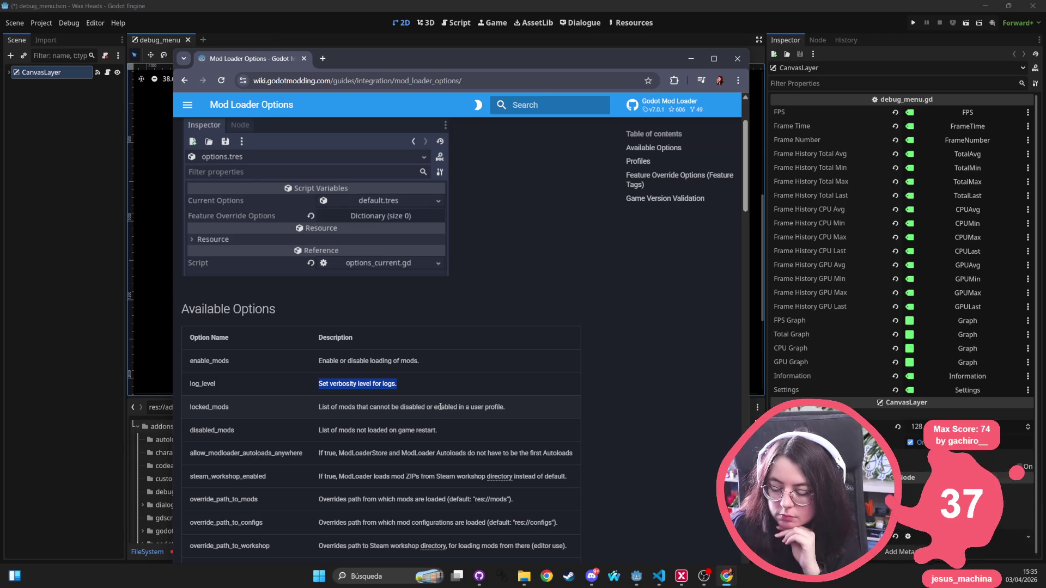
{"action": "scroll", "coordinate": [440, 407], "scroll_direction": "down", "scroll_amount": 7}
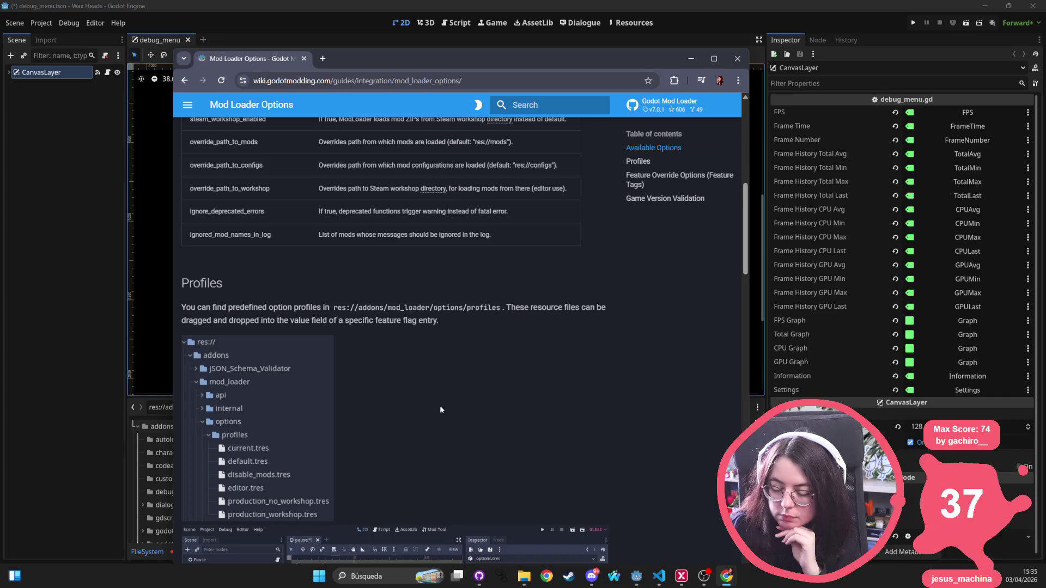
{"action": "scroll", "coordinate": [441, 406], "scroll_direction": "down", "scroll_amount": 5}
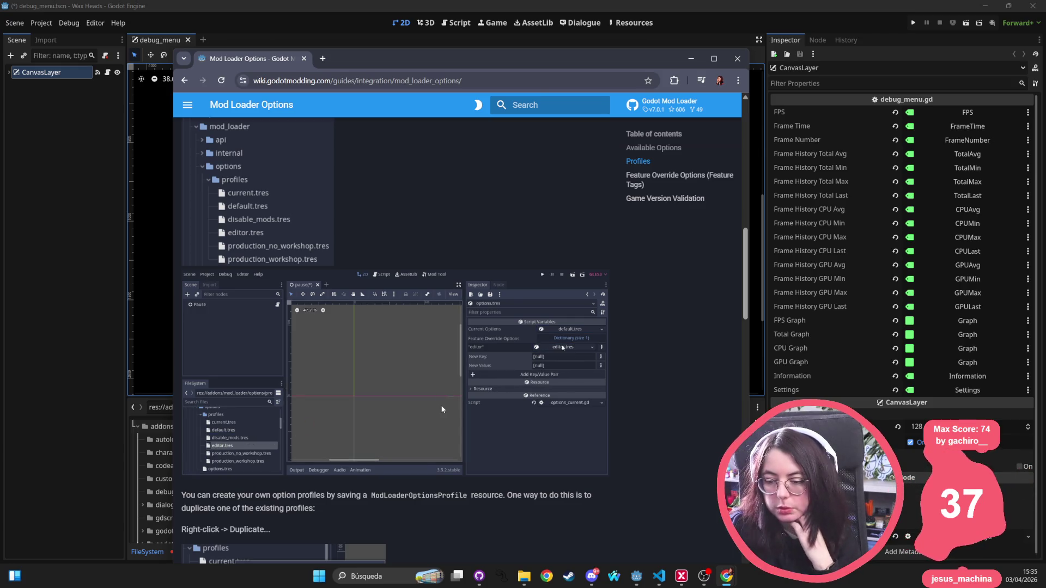
{"action": "scroll", "coordinate": [442, 410], "scroll_direction": "down", "scroll_amount": 3}
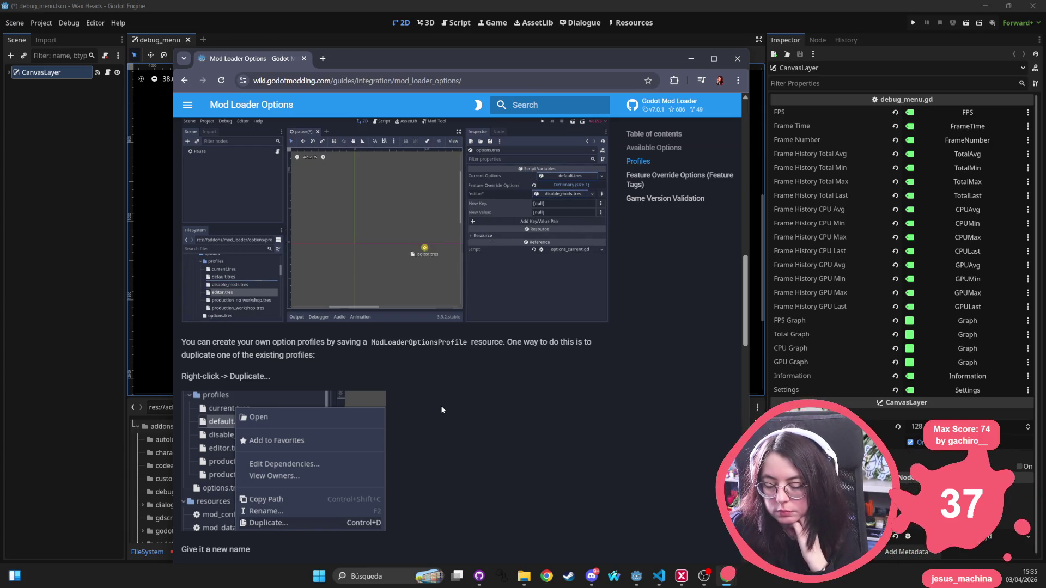
{"action": "scroll", "coordinate": [442, 410], "scroll_direction": "down", "scroll_amount": 5}
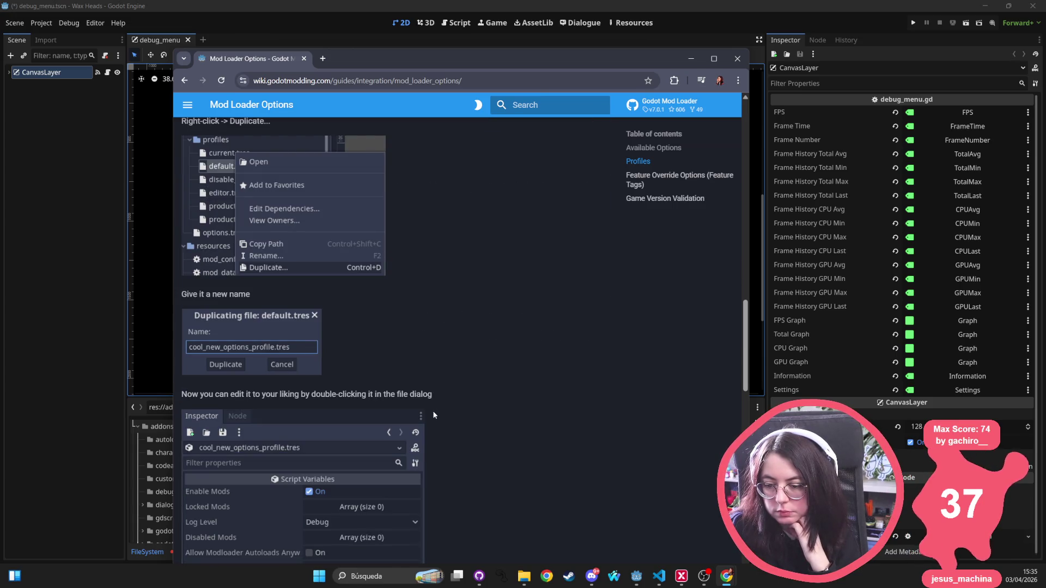
{"action": "scroll", "coordinate": [440, 406], "scroll_direction": "down", "scroll_amount": 13}
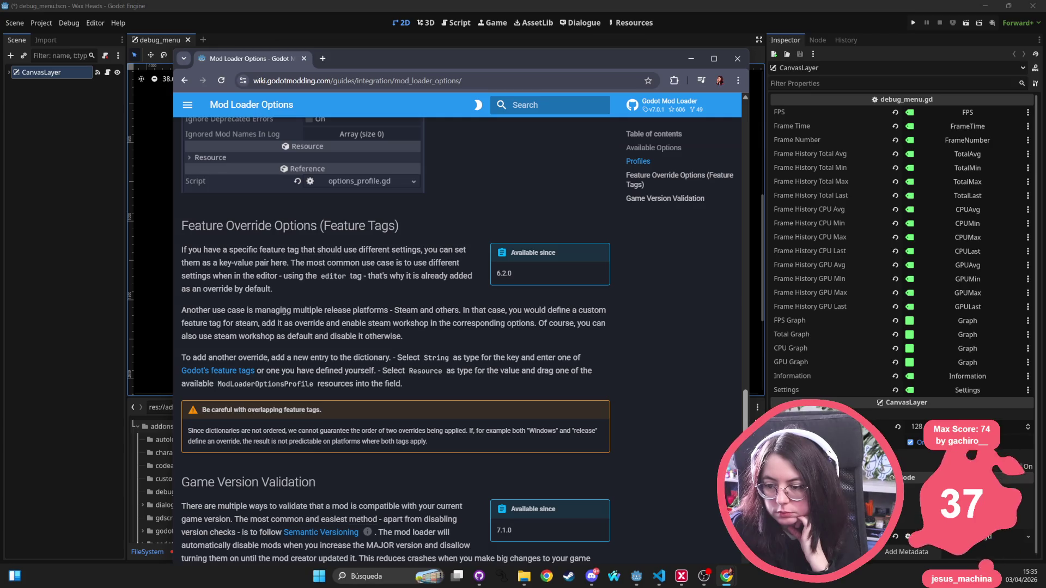
{"action": "mouse_move", "coordinate": [394, 311]}
{"action": "left_mouse_down"}
{"action": "mouse_move", "coordinate": [480, 314]}
{"action": "mouse_move", "coordinate": [240, 323]}
{"action": "mouse_move", "coordinate": [462, 313]}
{"action": "mouse_move", "coordinate": [568, 327]}
{"action": "mouse_move", "coordinate": [414, 338]}
{"action": "mouse_move", "coordinate": [158, 308]}
{"action": "left_mouse_up"}
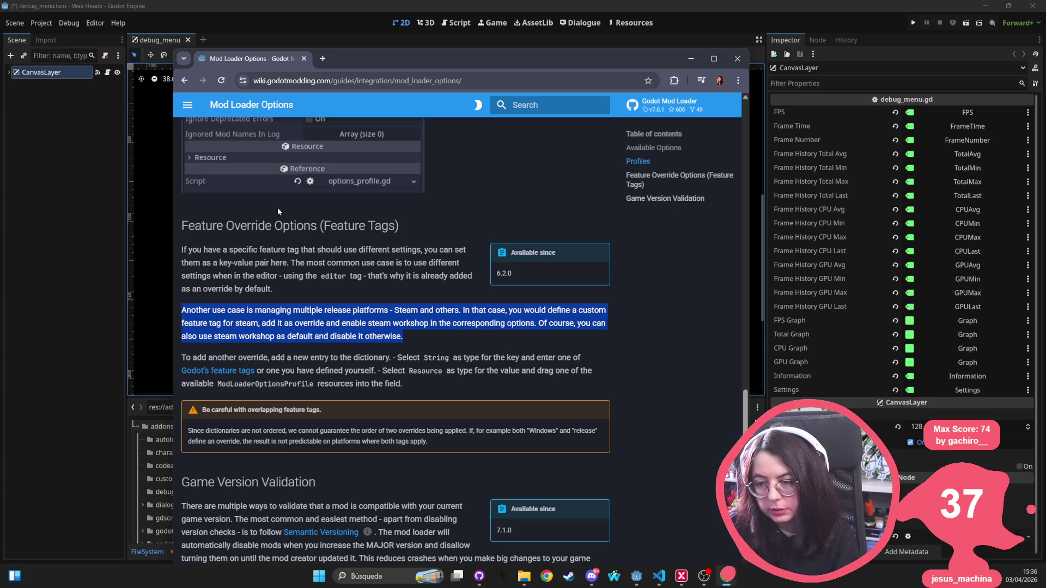
Step: Read the Game Version Validation (7.1.0) section and custom_is_game_version_compatible example, then open the side navigation
{"action": "scroll", "coordinate": [320, 284], "scroll_direction": "up", "scroll_amount": 7}
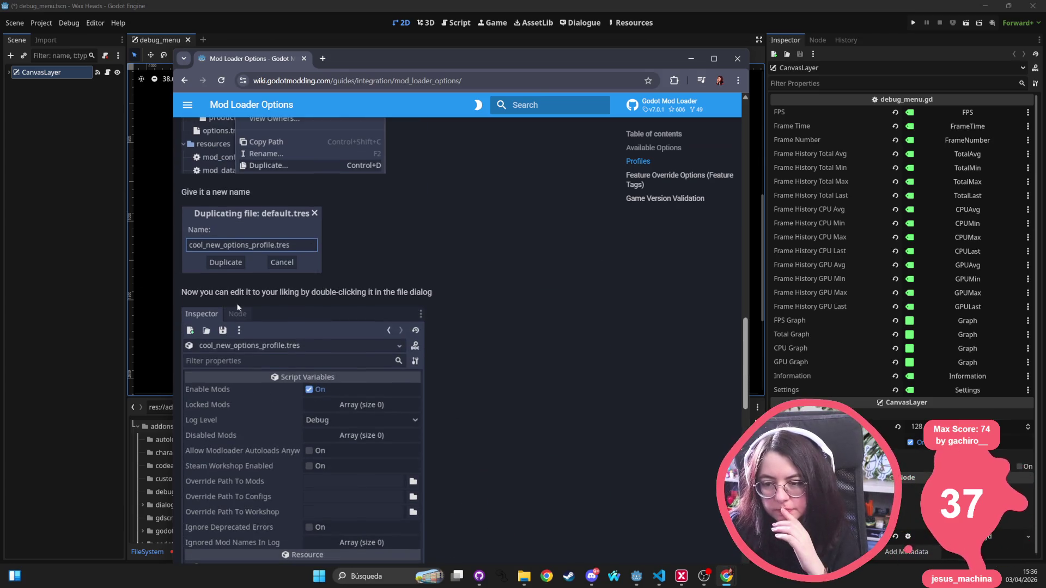
{"action": "scroll", "coordinate": [236, 303], "scroll_direction": "up", "scroll_amount": 8}
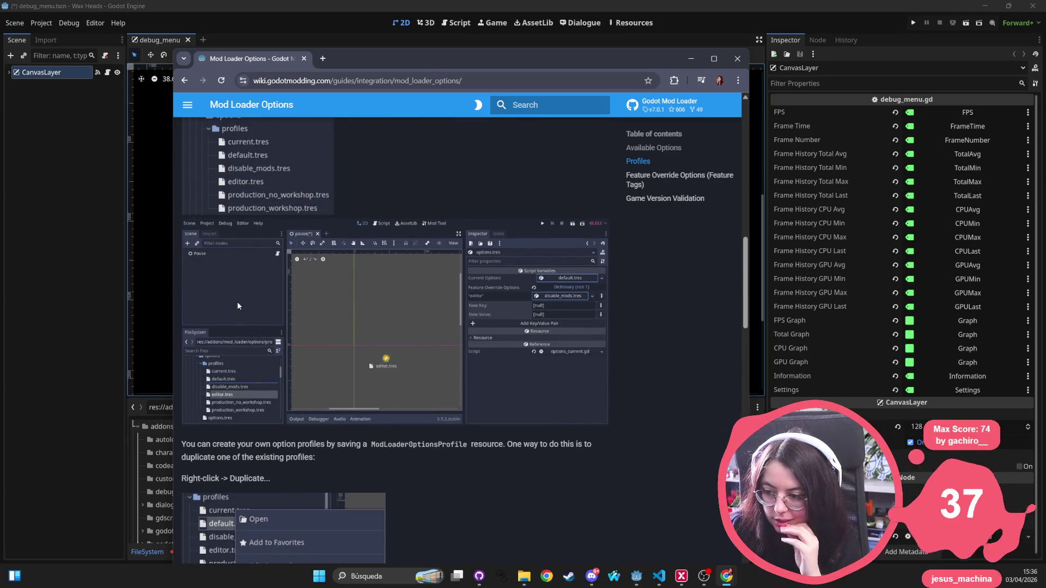
{"action": "scroll", "coordinate": [237, 302], "scroll_direction": "down", "scroll_amount": 15}
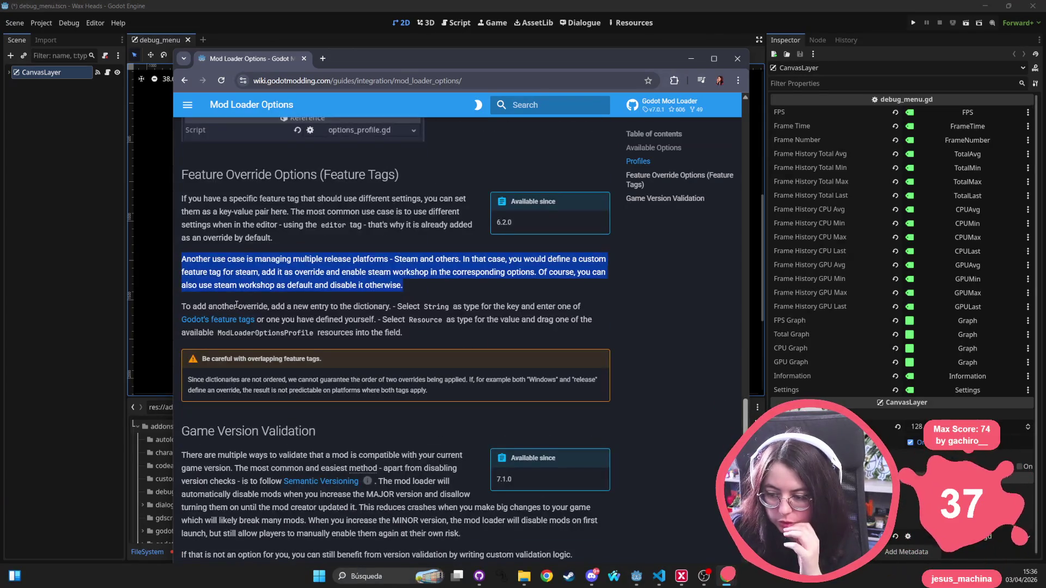
{"action": "scroll", "coordinate": [237, 304], "scroll_direction": "down", "scroll_amount": 3}
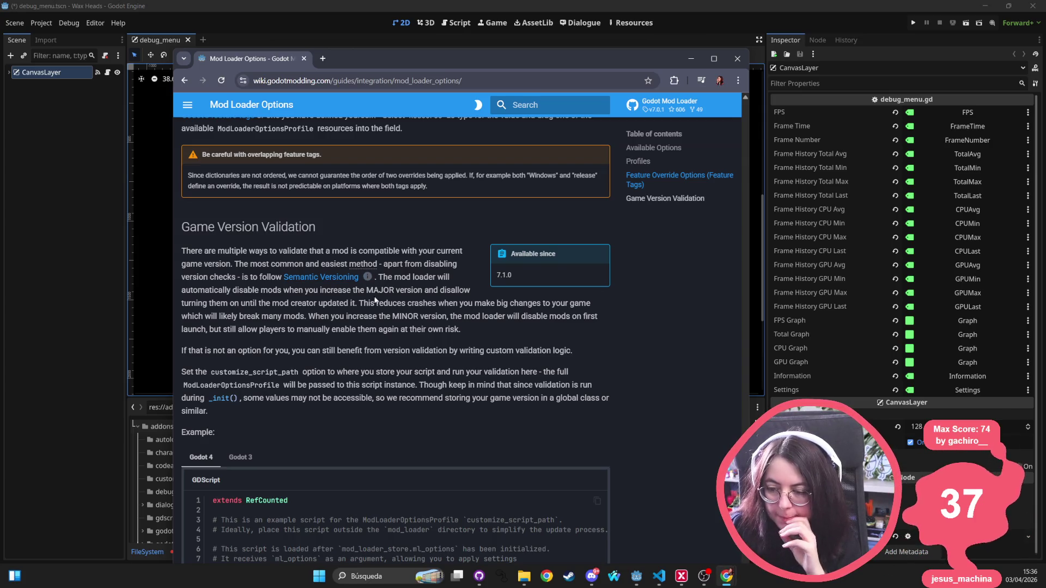
{"action": "left_click_drag", "start_coordinate": [503, 275], "coordinate": [496, 277]}
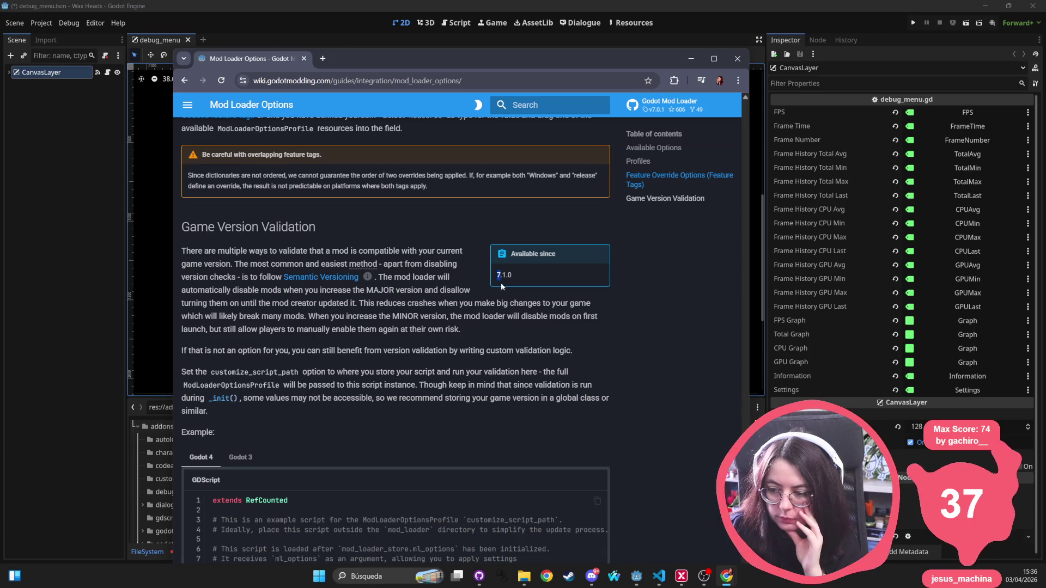
{"action": "mouse_move", "coordinate": [356, 304]}
{"action": "left_mouse_down"}
{"action": "mouse_move", "coordinate": [183, 278]}
{"action": "mouse_move", "coordinate": [181, 250]}
{"action": "left_mouse_up"}
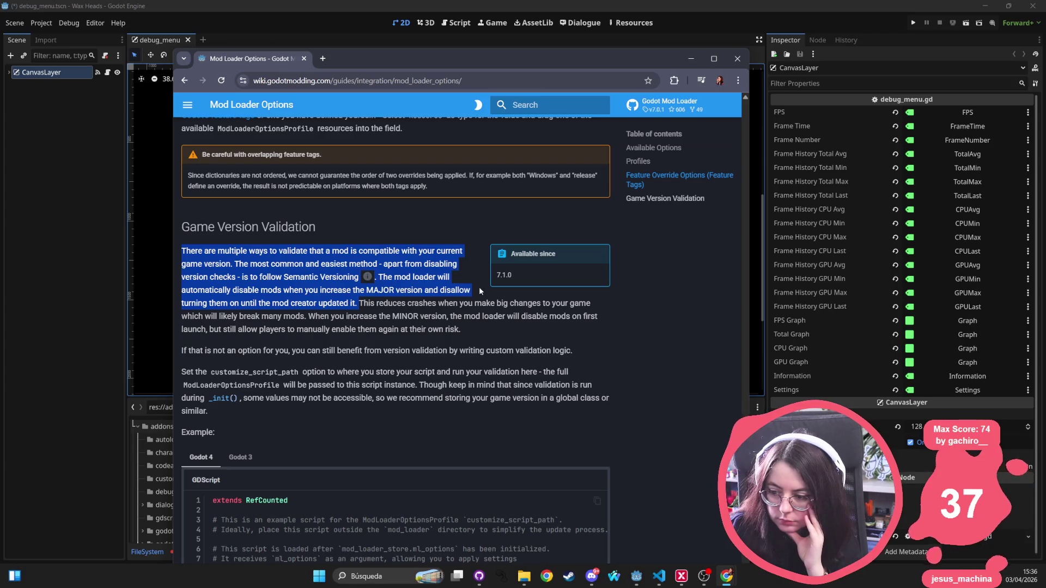
{"action": "scroll", "coordinate": [365, 353], "scroll_direction": "down", "scroll_amount": 6}
{"action": "double_click", "coordinate": [364, 349]}
{"action": "scroll", "coordinate": [364, 353], "scroll_direction": "down", "scroll_amount": 2}
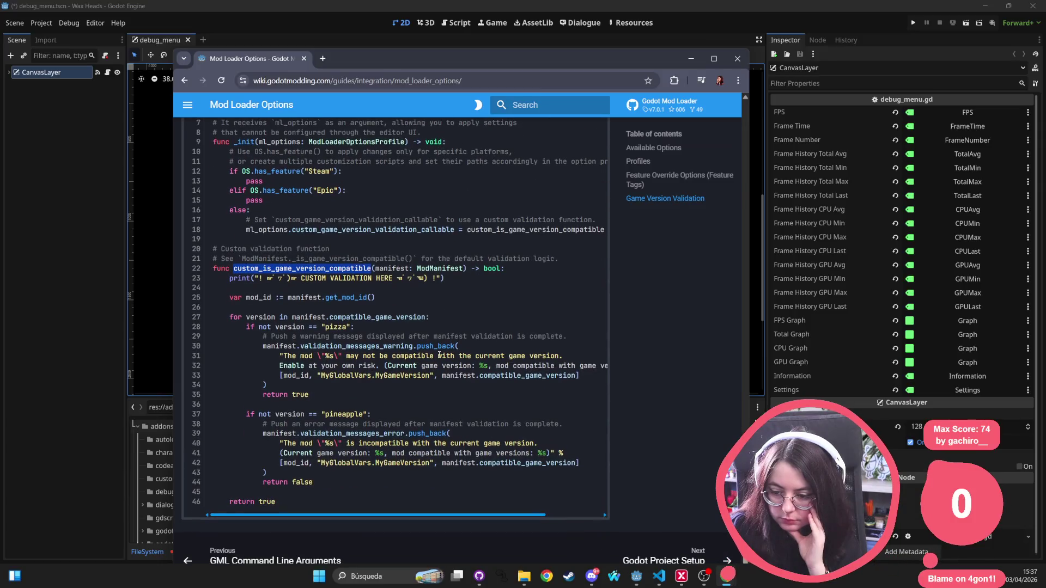
{"action": "scroll", "coordinate": [679, 225], "scroll_direction": "up", "scroll_amount": 12}
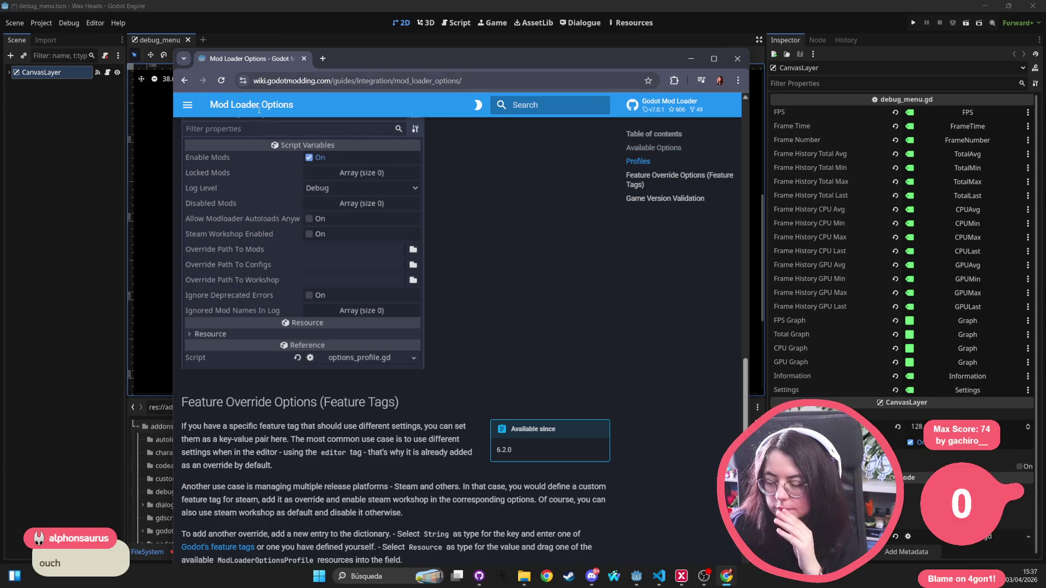
{"action": "left_click", "coordinate": [187, 104]}
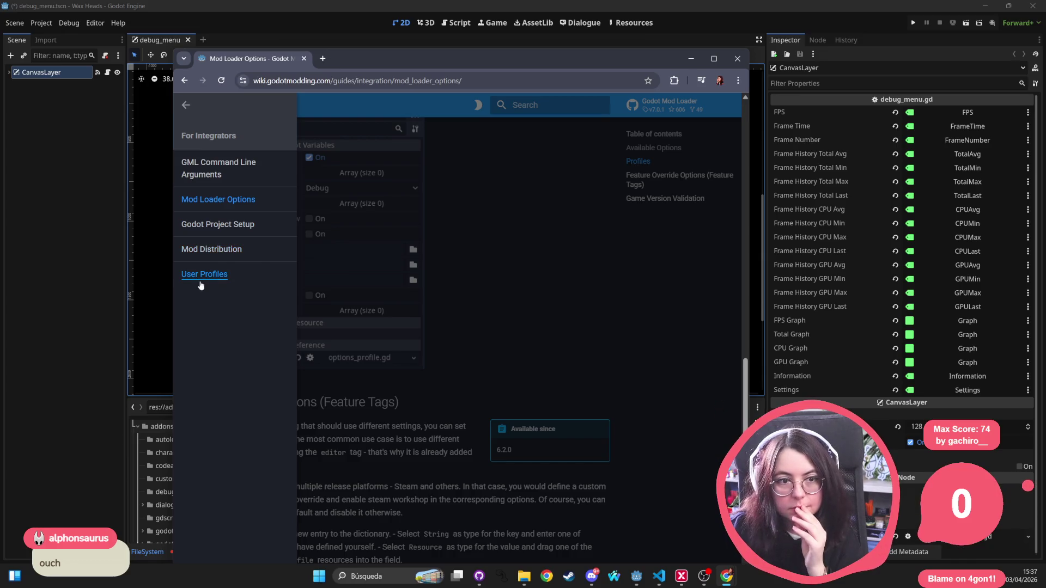
Step: Look over the GML Command Line Arguments page, then return to Mod Loader Options
{"action": "left_click", "coordinate": [222, 175]}
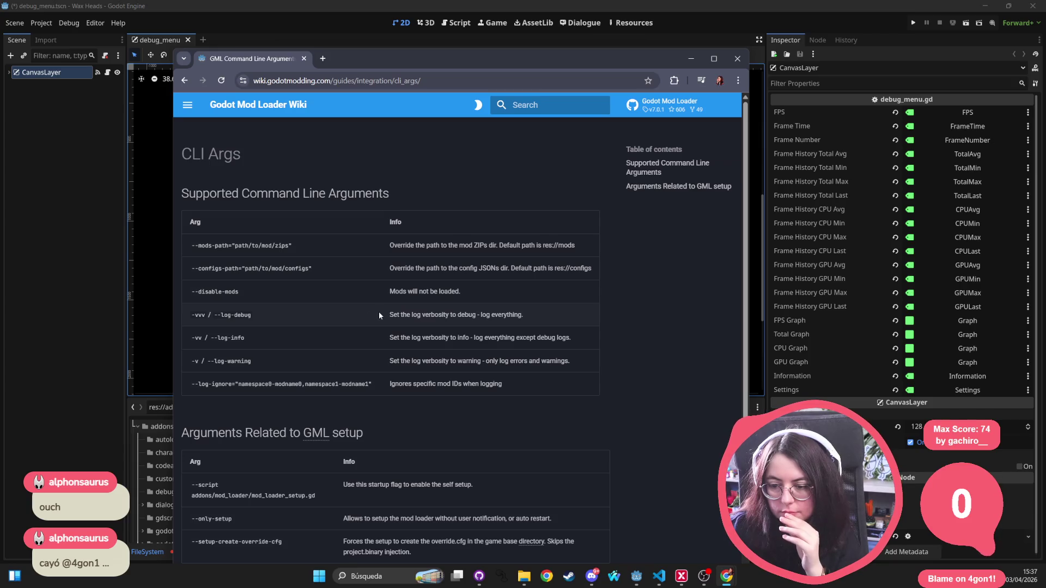
{"action": "scroll", "coordinate": [376, 313], "scroll_direction": "down", "scroll_amount": 2}
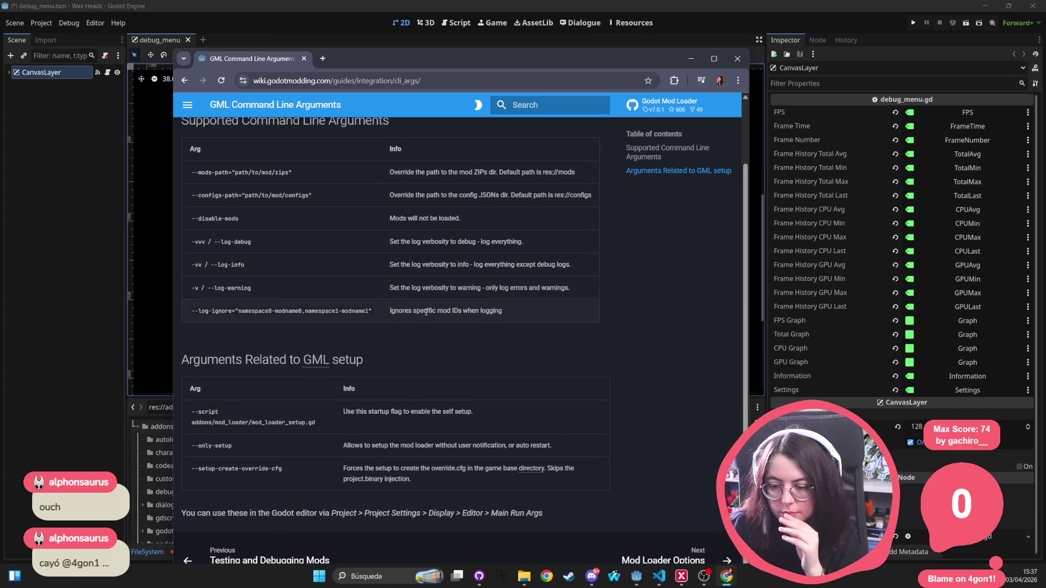
{"action": "left_click", "coordinate": [185, 81]}
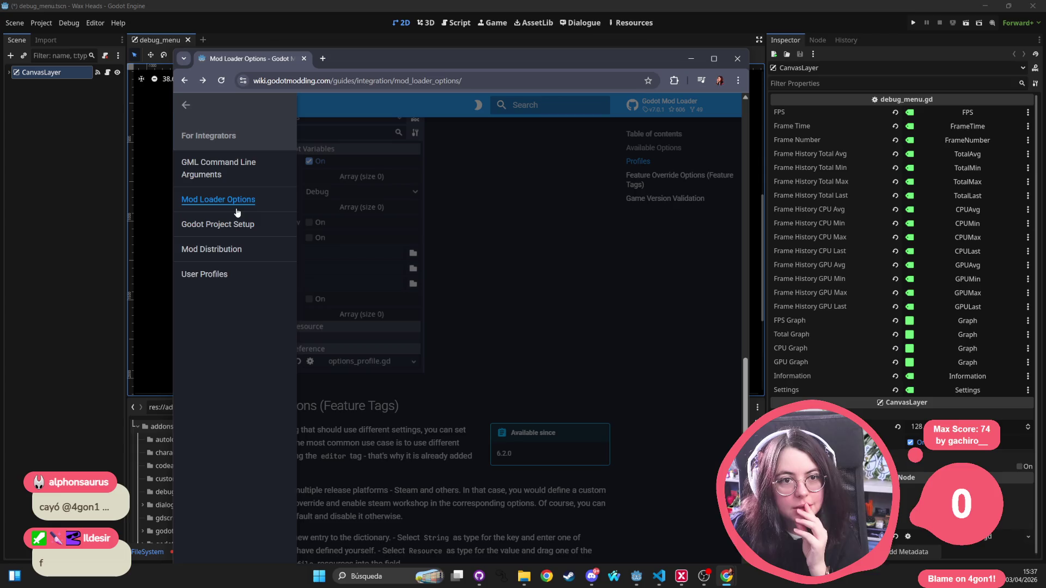
Step: Open the Godot Project Setup guide and open its ModConfigEditor example in a new tab
{"action": "left_click", "coordinate": [222, 224]}
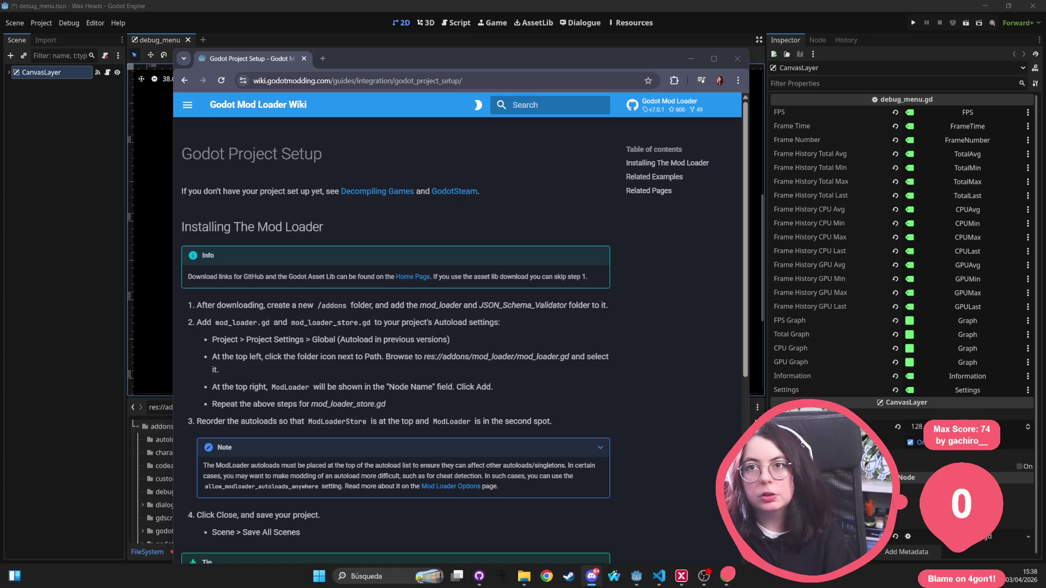
{"action": "left_click", "coordinate": [323, 377]}
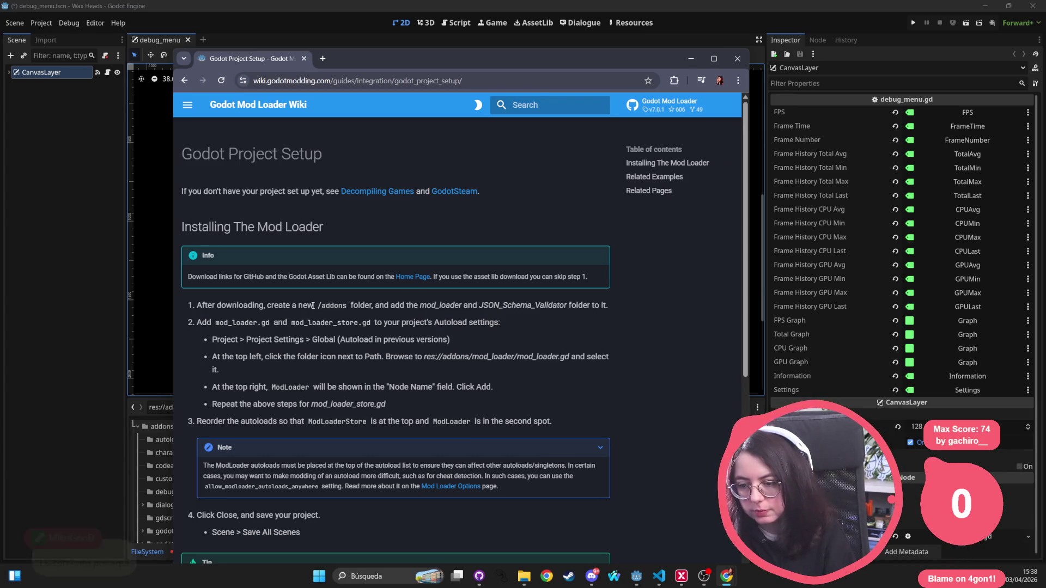
{"action": "scroll", "coordinate": [313, 305], "scroll_direction": "down", "scroll_amount": 8}
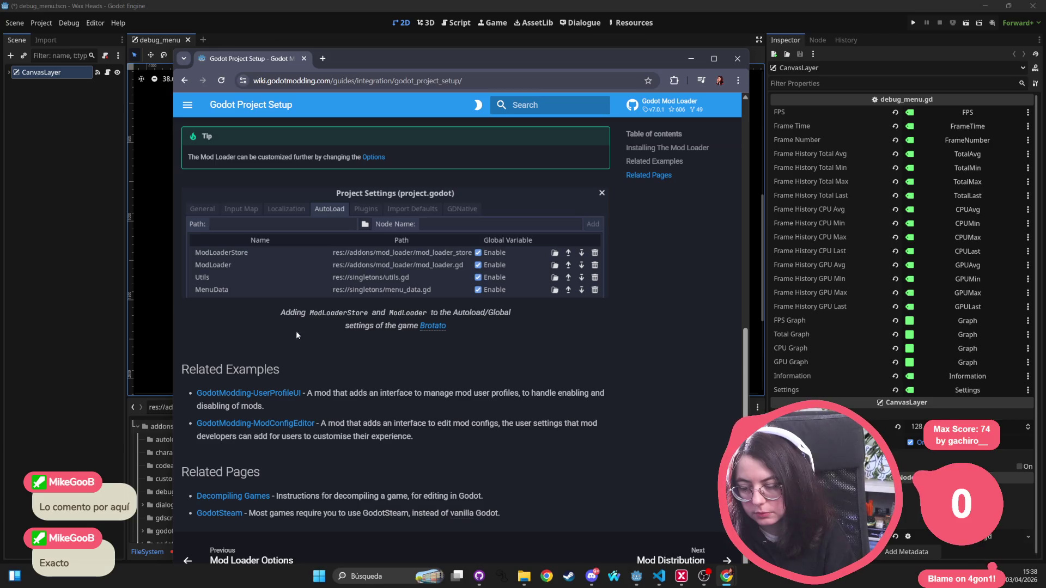
{"action": "middle_click", "coordinate": [280, 425]}
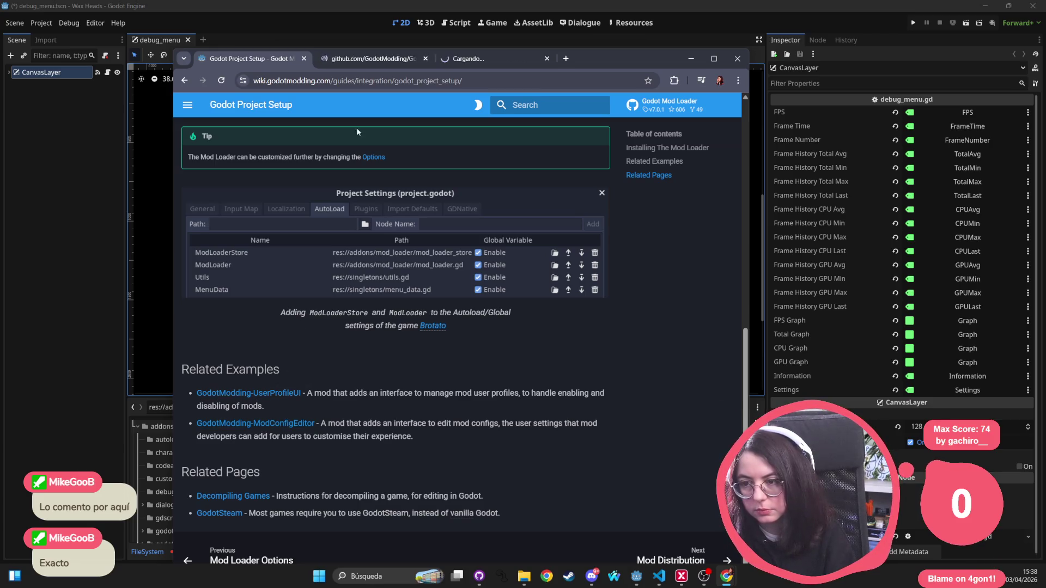
Step: Switch to the GodotModding-UserProfileUI repository and scroll through its README screenshot
{"action": "left_click", "coordinate": [353, 60]}
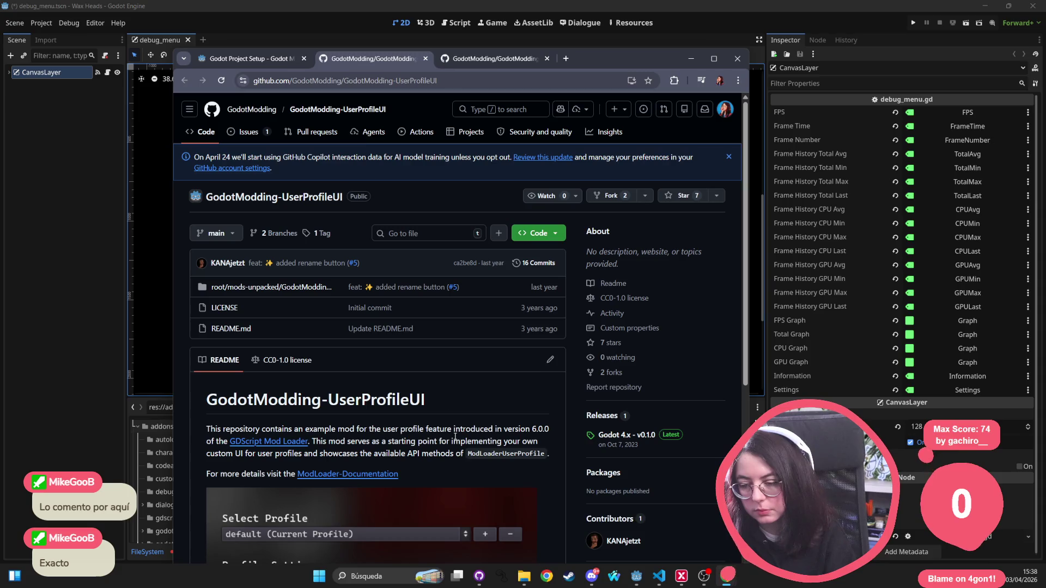
{"action": "scroll", "coordinate": [452, 431], "scroll_direction": "down", "scroll_amount": 5}
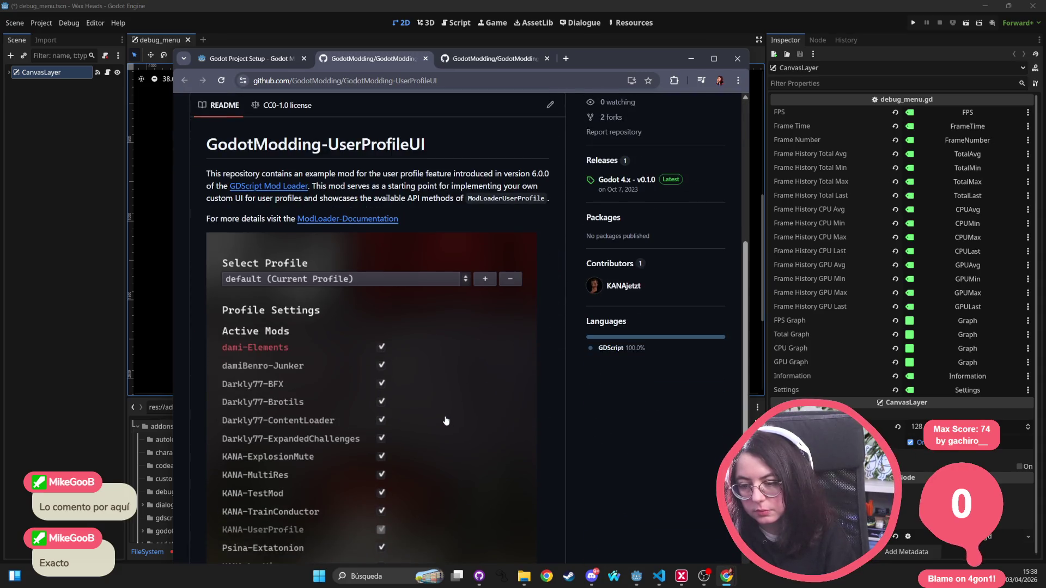
{"action": "scroll", "coordinate": [442, 415], "scroll_direction": "down", "scroll_amount": 1}
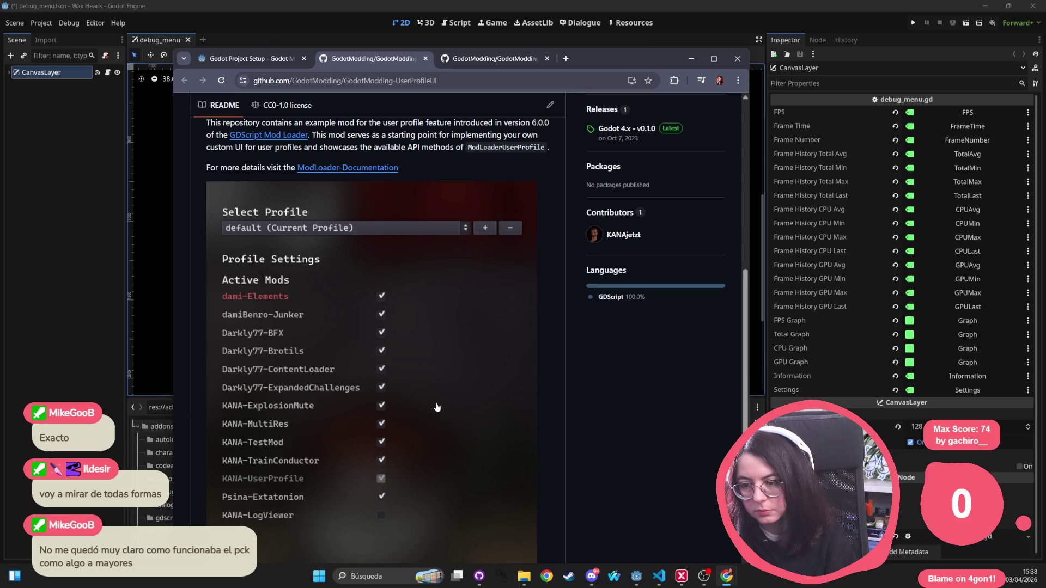
{"action": "scroll", "coordinate": [431, 398], "scroll_direction": "up", "scroll_amount": 3}
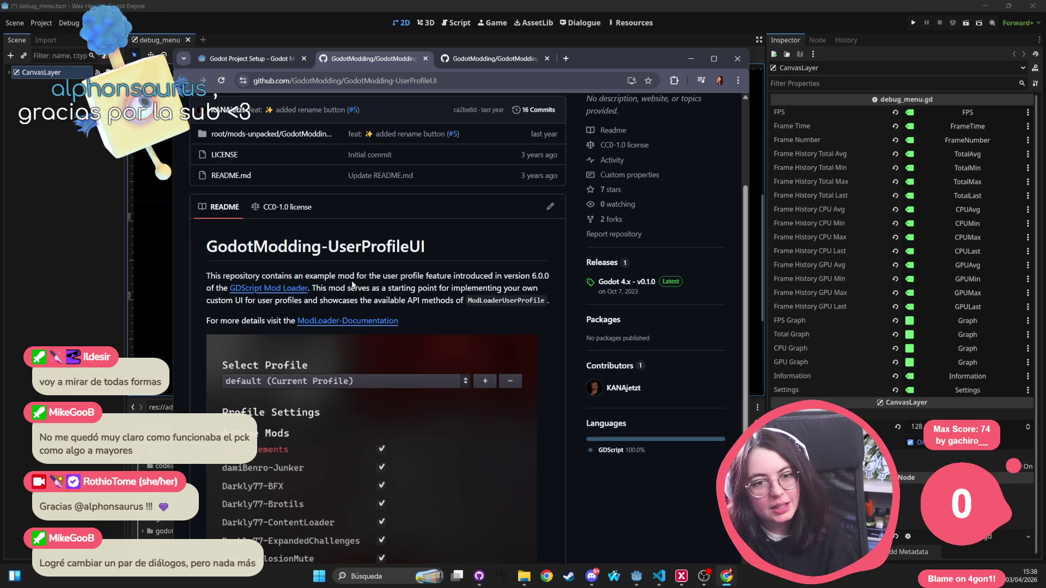
{"action": "scroll", "coordinate": [352, 284], "scroll_direction": "down", "scroll_amount": 6}
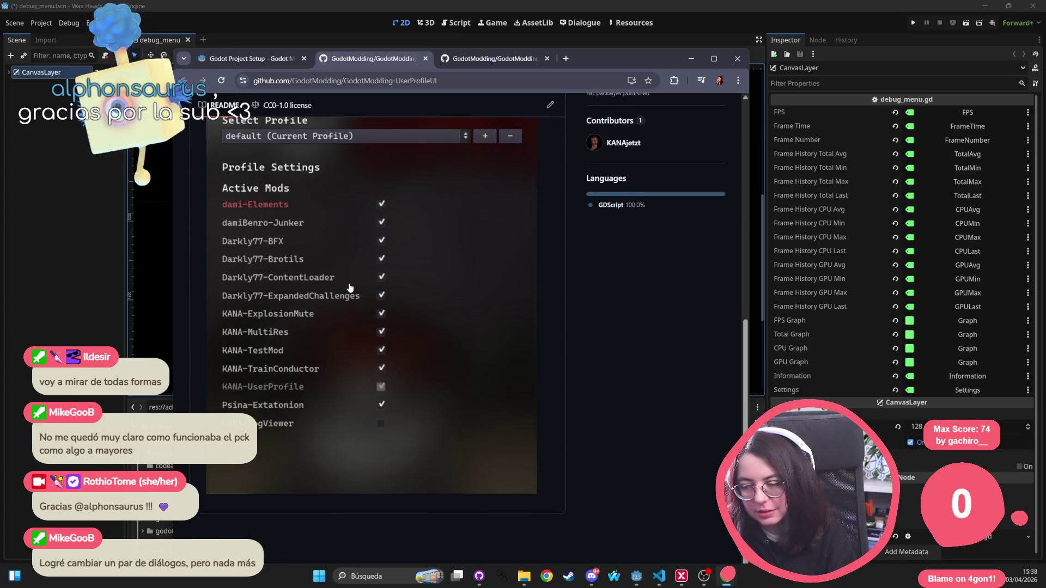
{"action": "scroll", "coordinate": [347, 289], "scroll_direction": "up", "scroll_amount": 6}
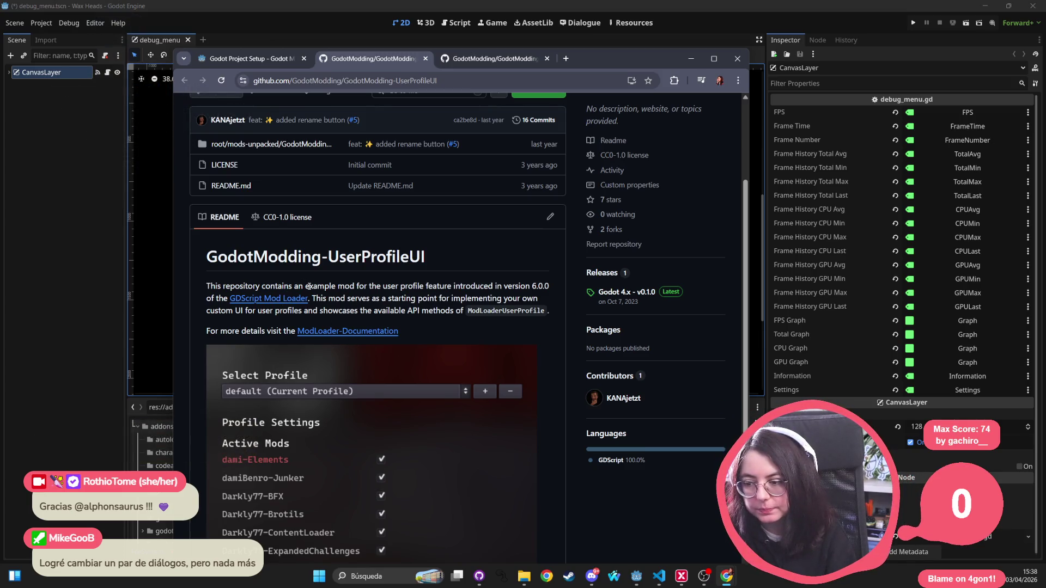
Step: Read the README description, then open the mods-unpacked/GodotModding-UserProfile folder
{"action": "triple_click", "coordinate": [306, 314]}
{"action": "double_click", "coordinate": [326, 311]}
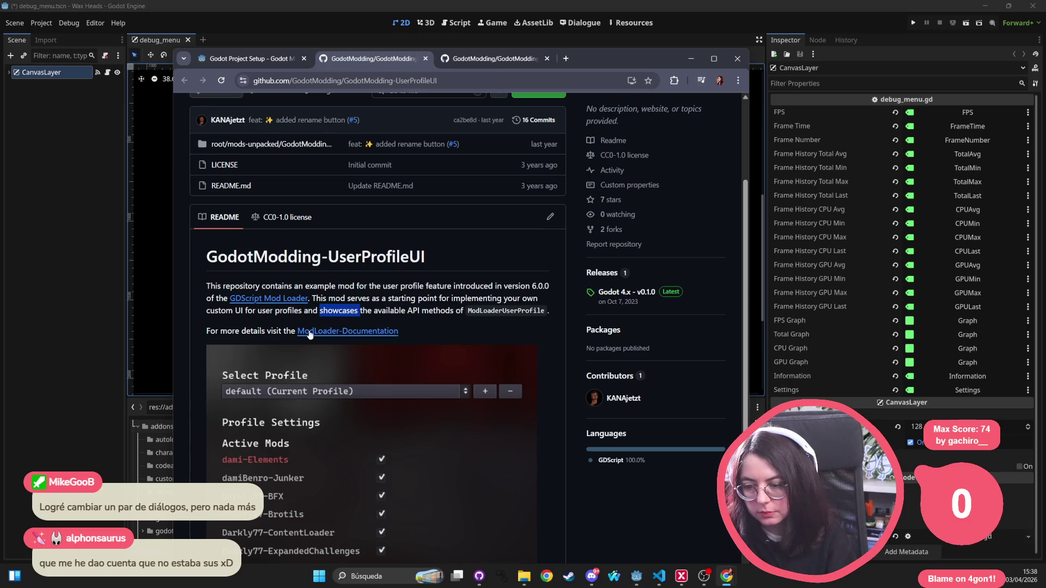
{"action": "double_click", "coordinate": [254, 330]}
{"action": "left_click", "coordinate": [282, 331]}
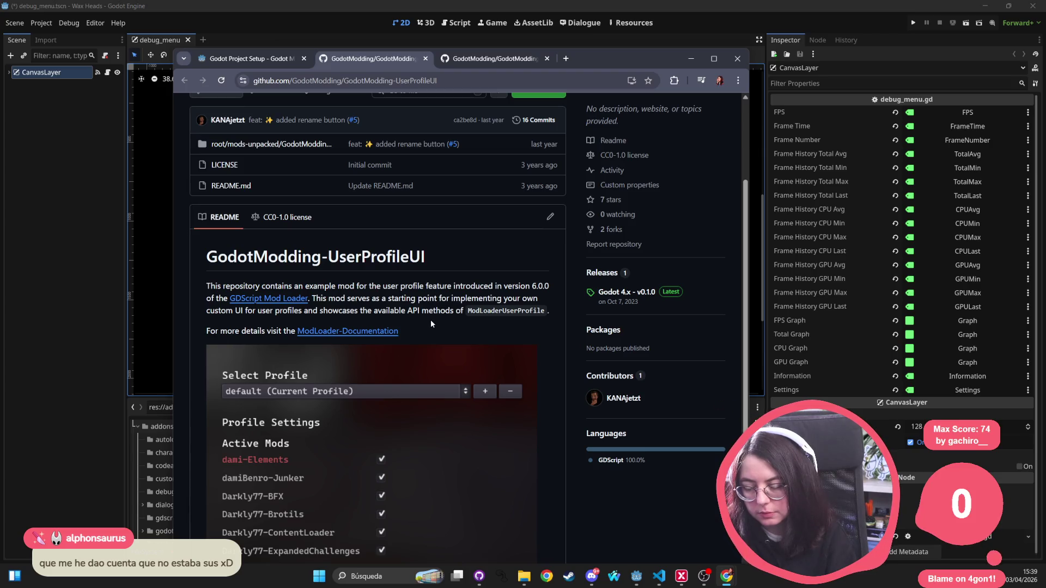
{"action": "scroll", "coordinate": [430, 323], "scroll_direction": "down", "scroll_amount": 4}
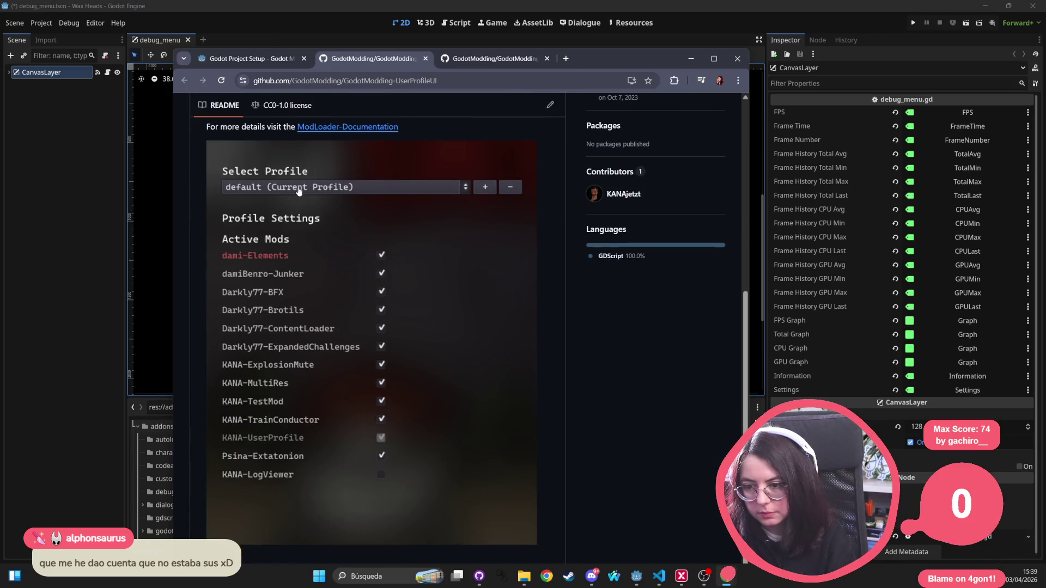
{"action": "scroll", "coordinate": [300, 189], "scroll_direction": "down", "scroll_amount": 1}
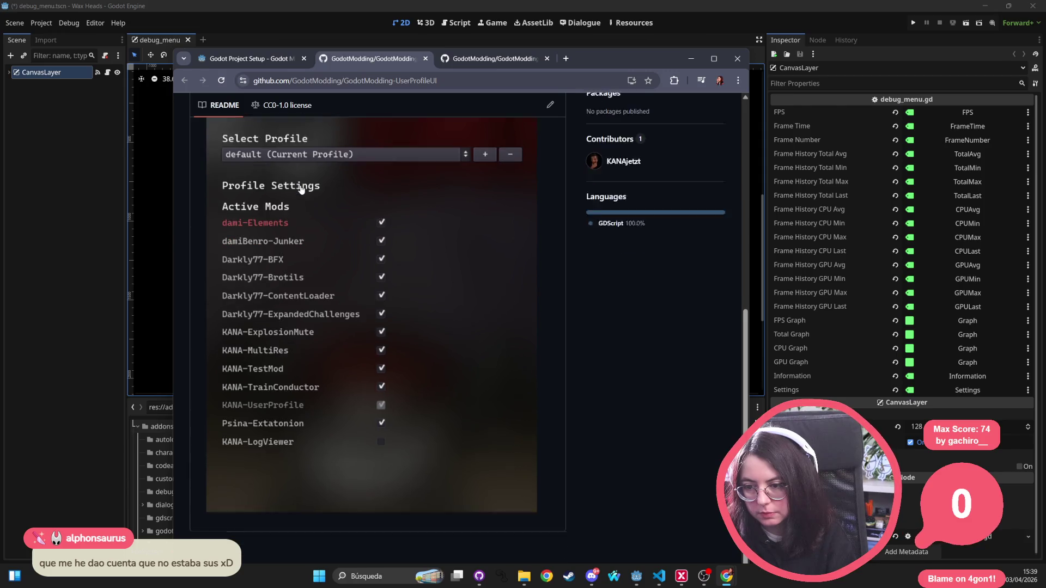
{"action": "scroll", "coordinate": [300, 189], "scroll_direction": "up", "scroll_amount": 4}
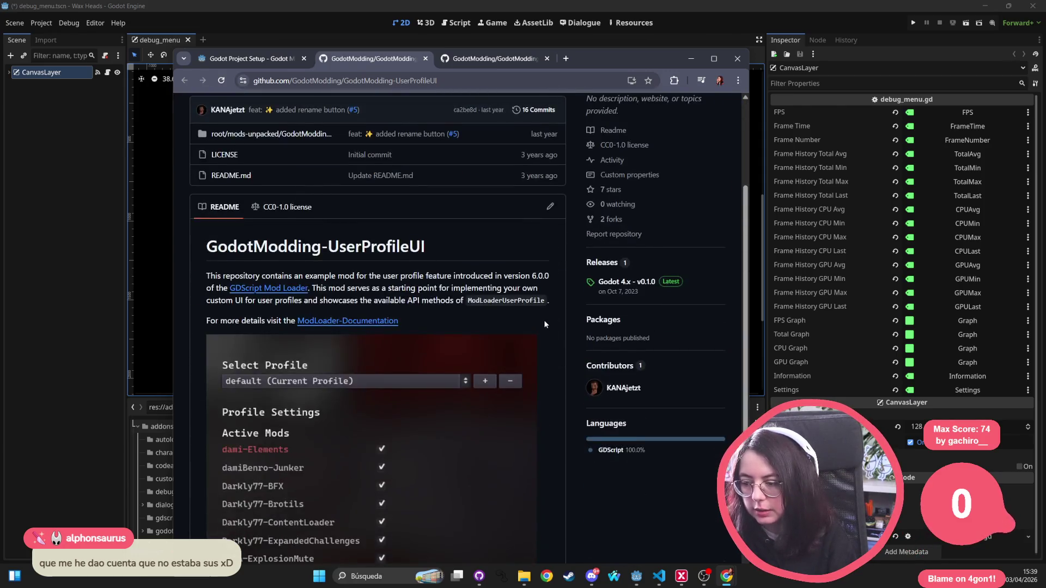
{"action": "scroll", "coordinate": [544, 324], "scroll_direction": "up", "scroll_amount": 3}
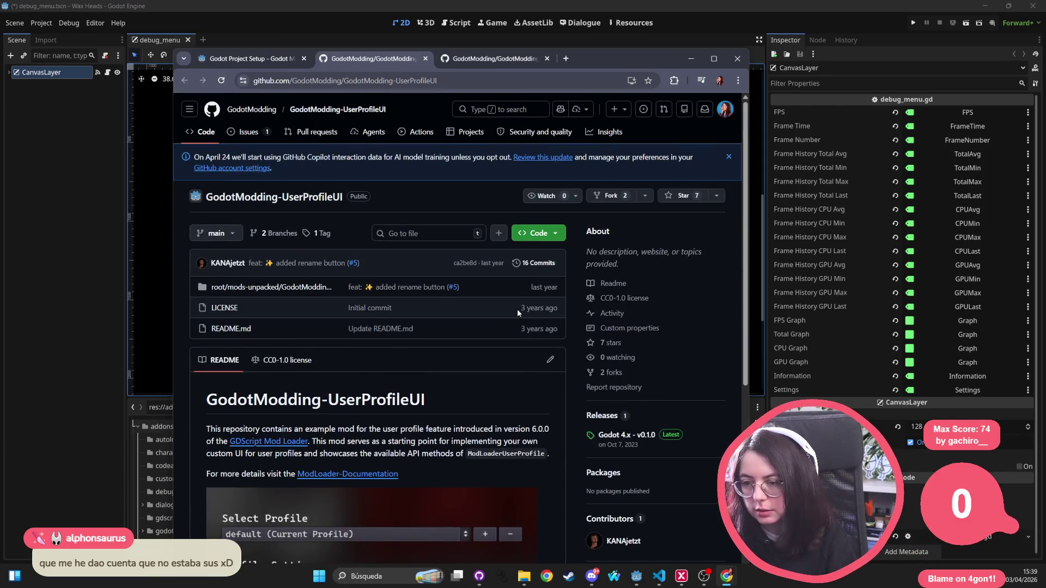
{"action": "left_click", "coordinate": [267, 287]}
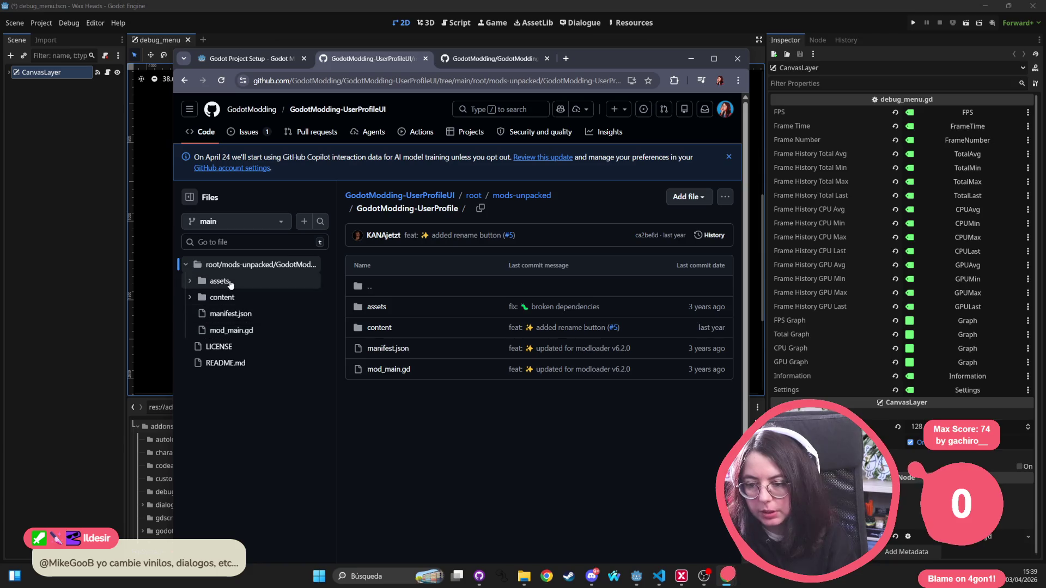
Step: Browse the assets and fonts folders, then the content folder and its components subfolder
{"action": "left_click", "coordinate": [377, 307]}
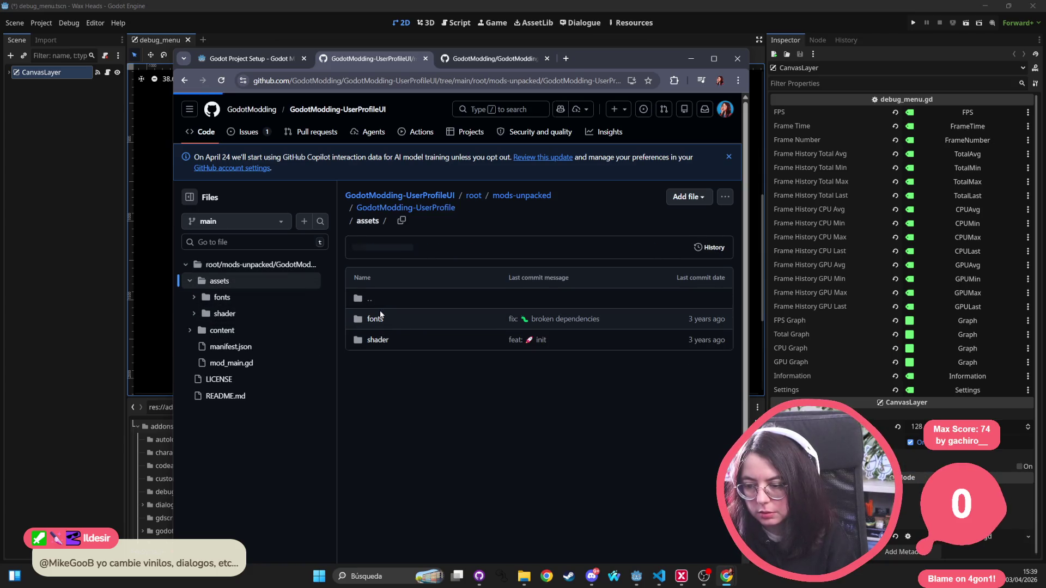
{"action": "left_click", "coordinate": [205, 301]}
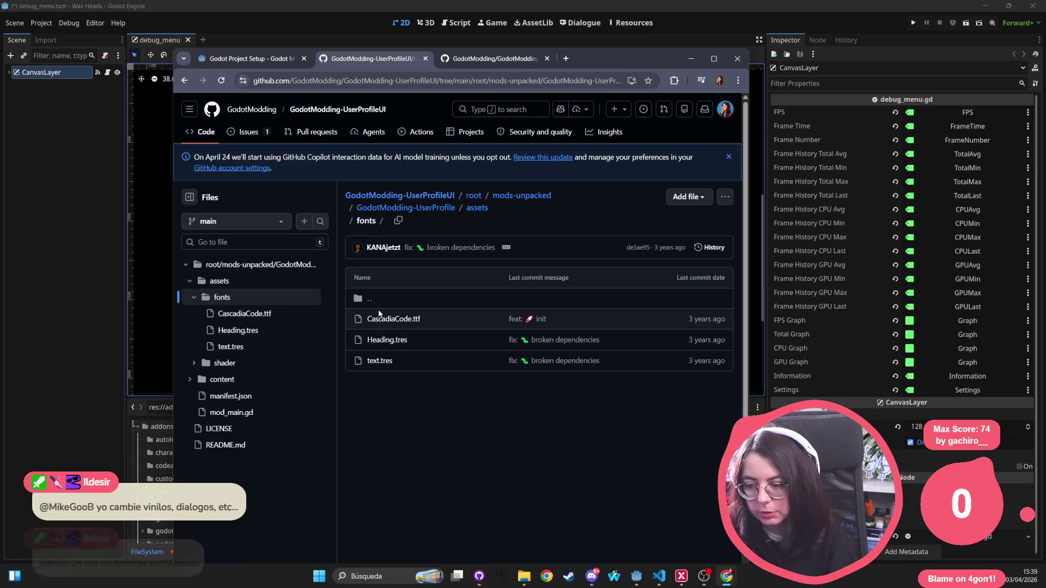
{"action": "left_click", "coordinate": [222, 380]}
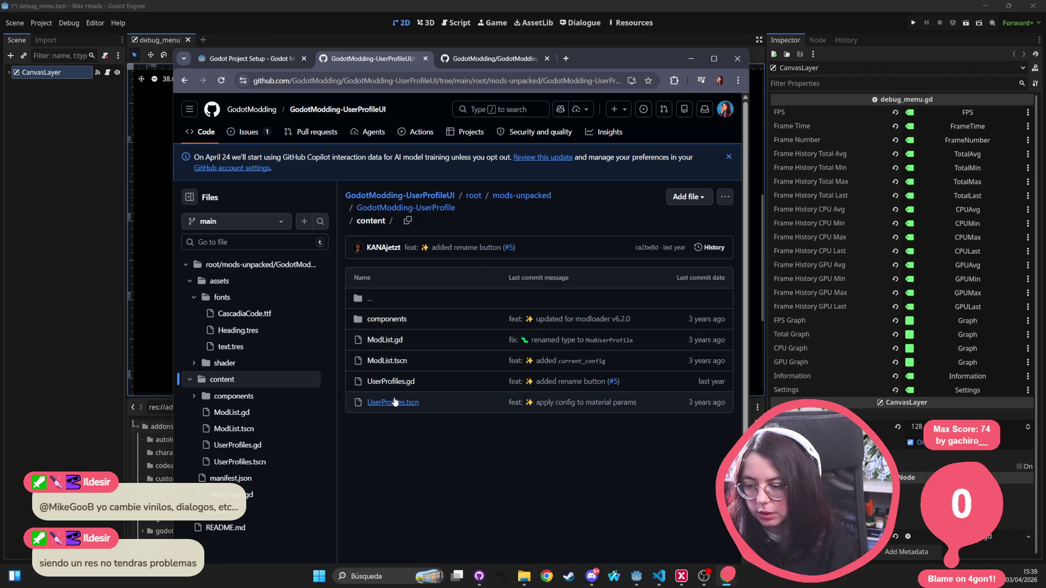
{"action": "left_click", "coordinate": [397, 325]}
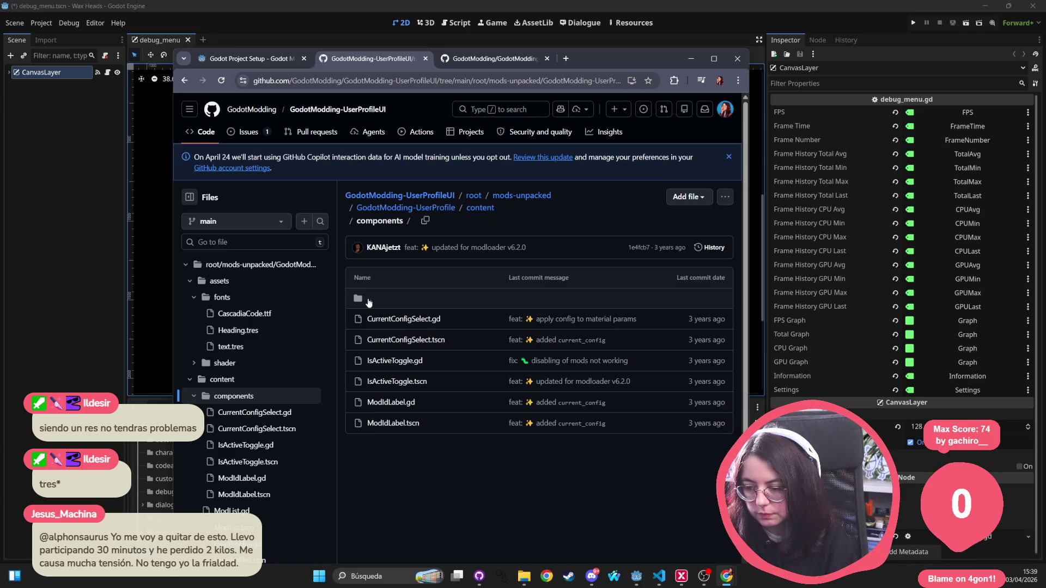
{"action": "left_click", "coordinate": [369, 299]}
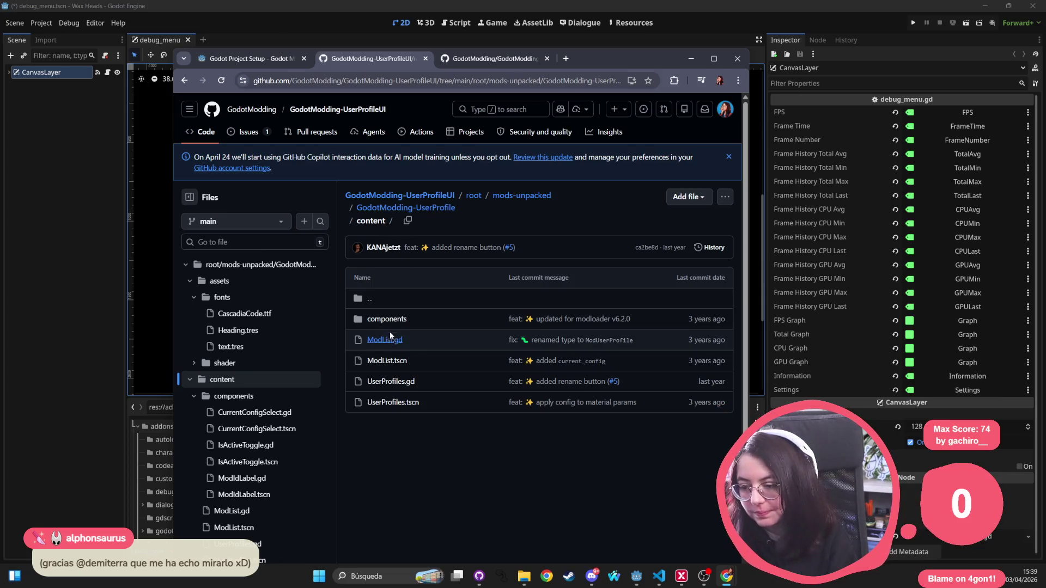
Step: Switch to the GodotModding-ModConfigEditor tab and scroll down to its README demo image
{"action": "left_click", "coordinate": [493, 58]}
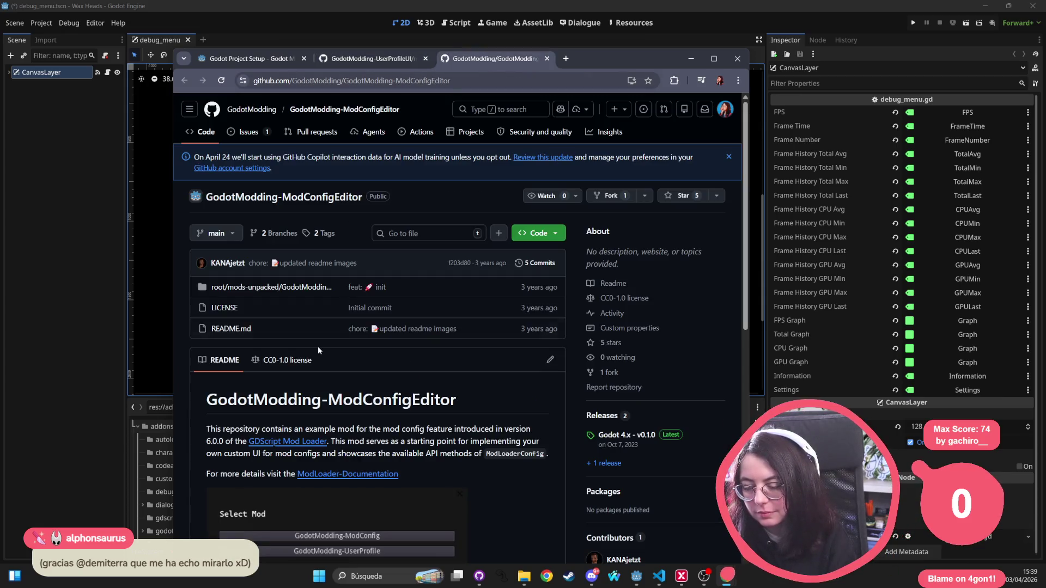
{"action": "scroll", "coordinate": [318, 351], "scroll_direction": "down", "scroll_amount": 5}
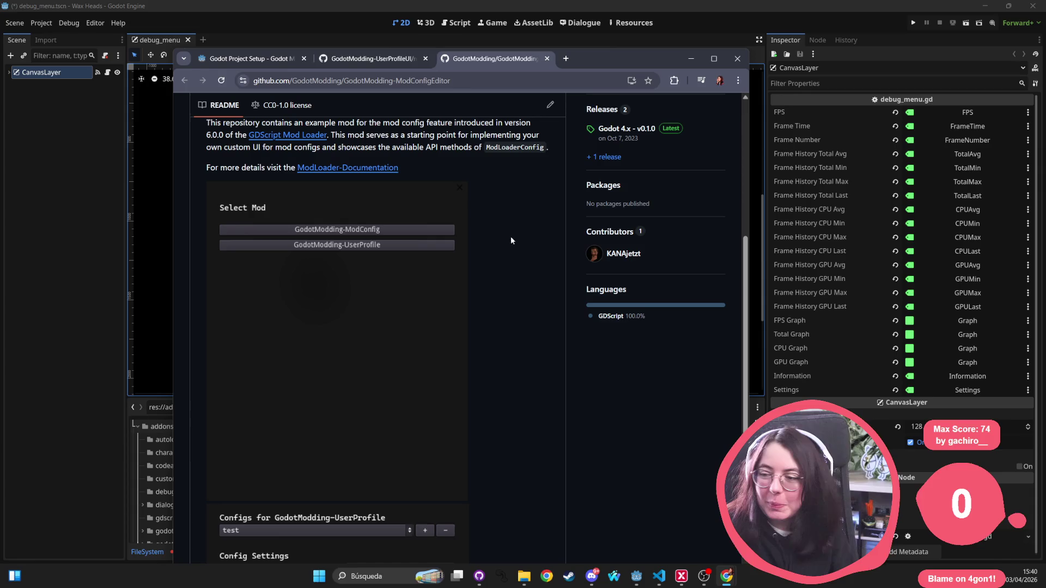
{"action": "left_click", "coordinate": [569, 61]}
Step: Search Google for the chat member's Numerica game, refining the query once
{"action": "type", "text": "m"}
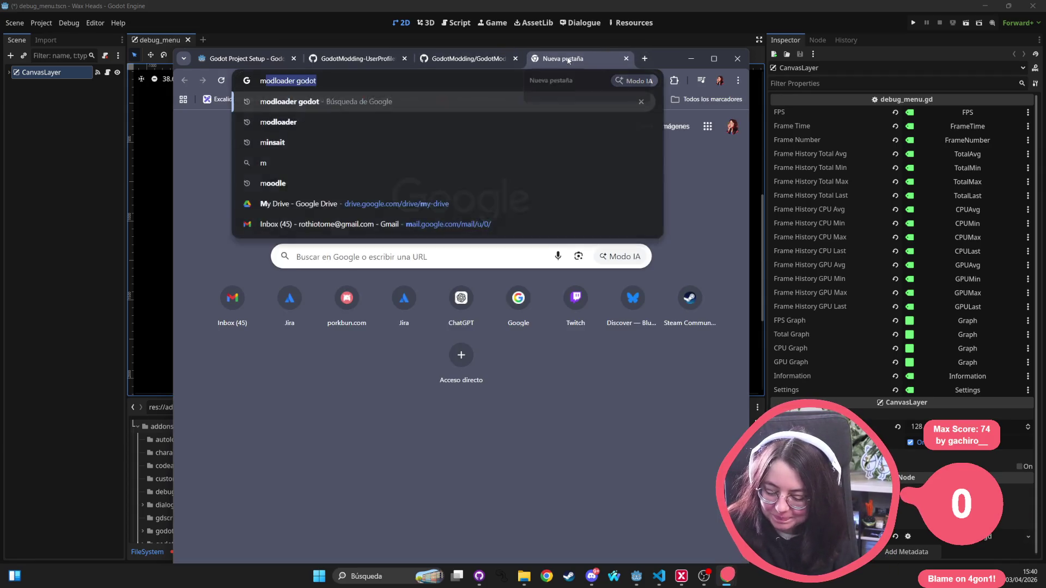
{"action": "type", "text": "etalito nu"}
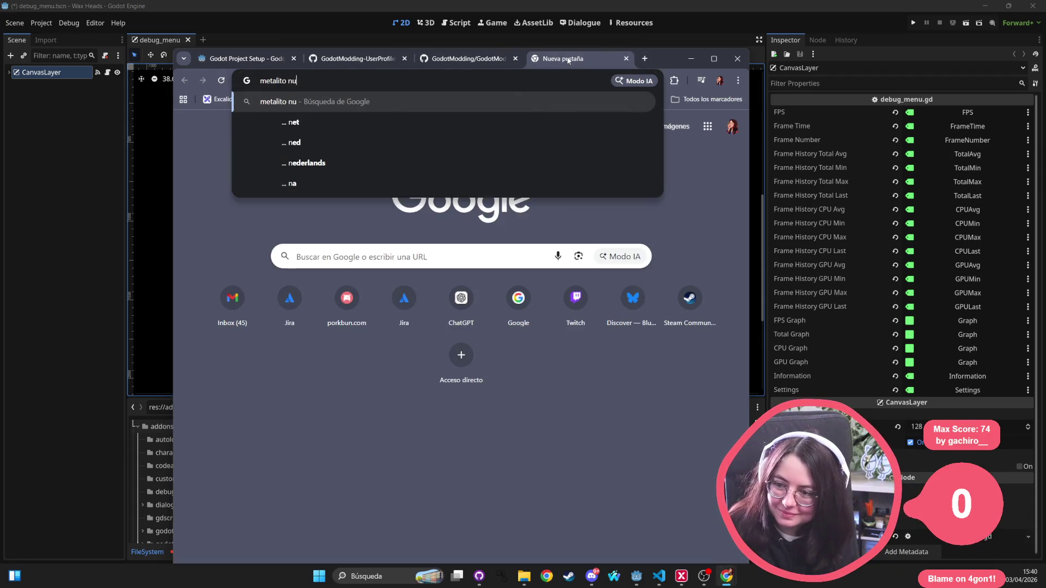
{"action": "type", "text": "merica"}
{"action": "key", "text": "Return"}
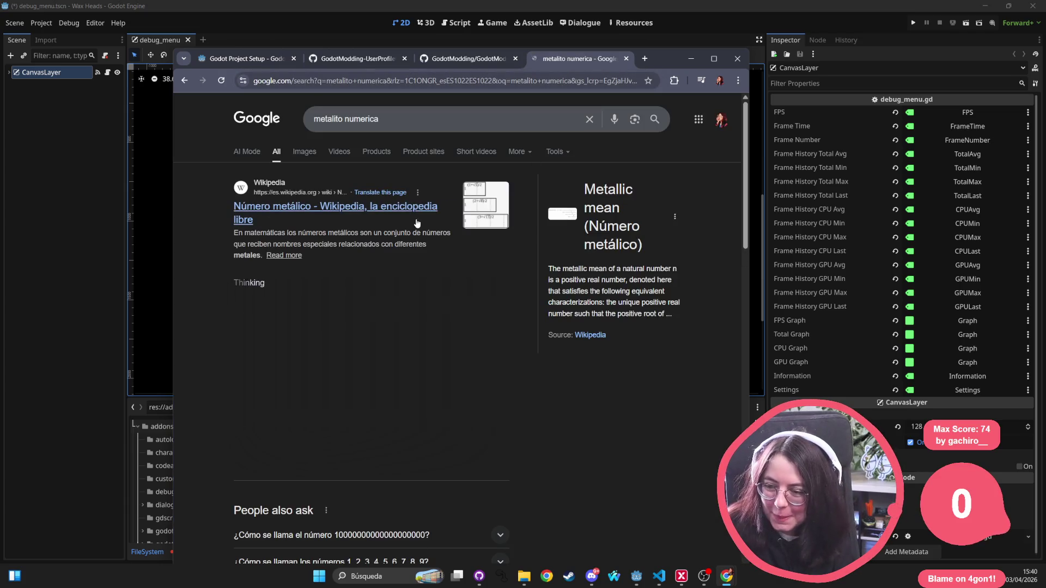
{"action": "left_click", "coordinate": [386, 115]}
{"action": "key", "text": "ctrl+a"}
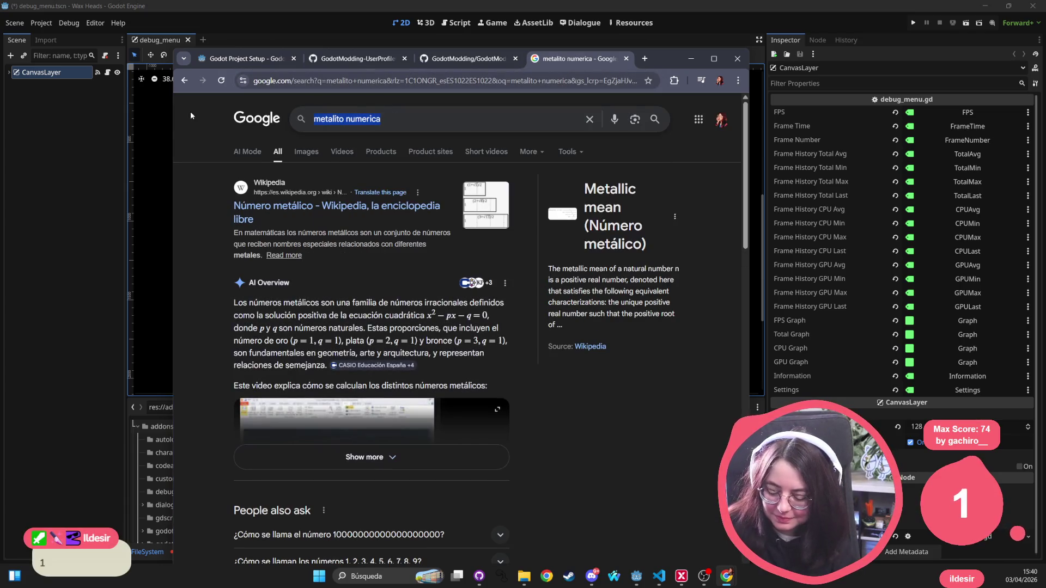
{"action": "type", "text": "numerica ildesir"}
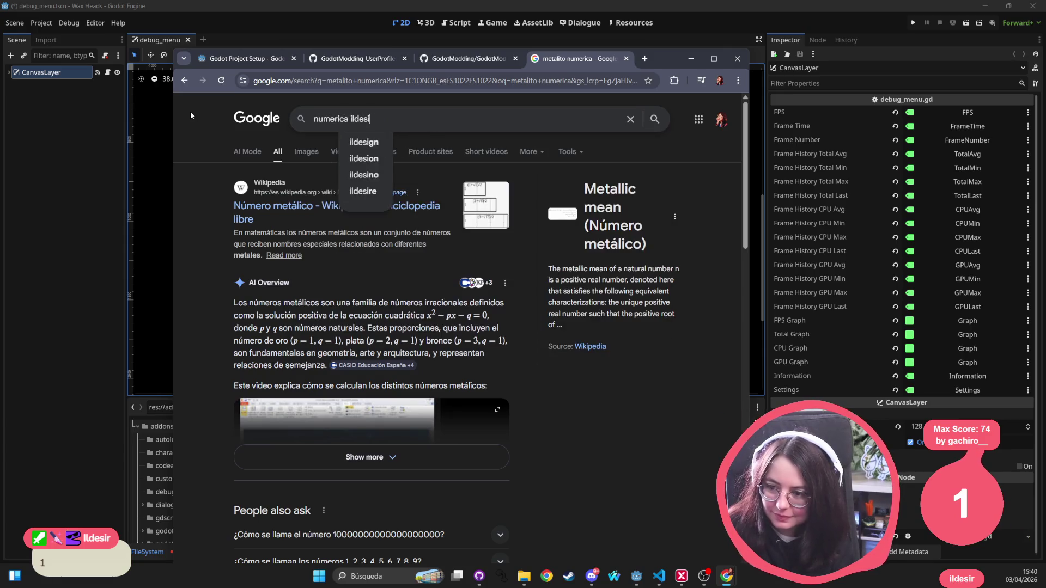
{"action": "key", "text": "Return"}
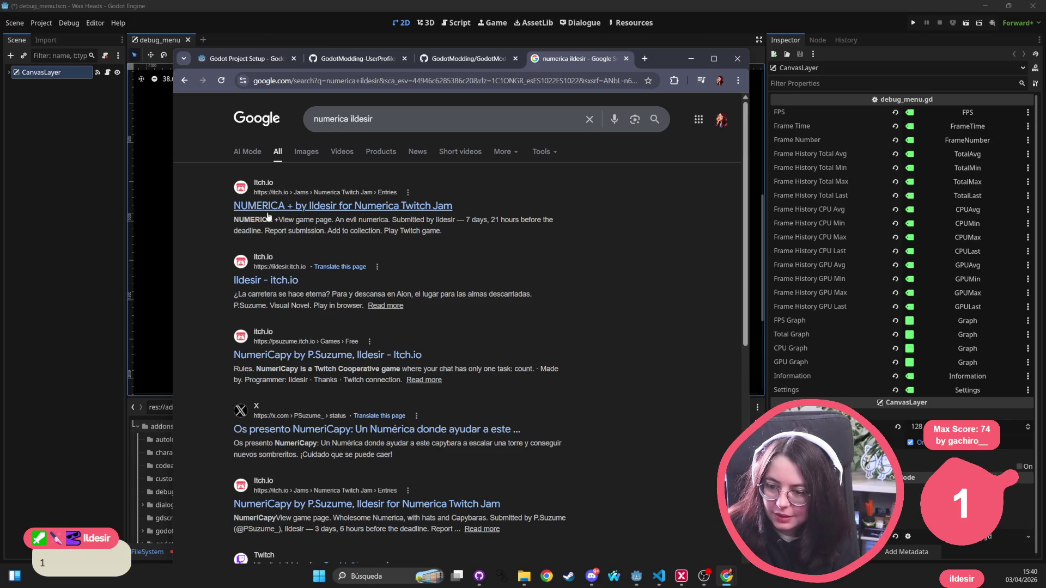
Step: Search Google for the member's GitHub profile, correcting a typo in the username
{"action": "left_click", "coordinate": [337, 77]}
{"action": "type", "text": "github"}
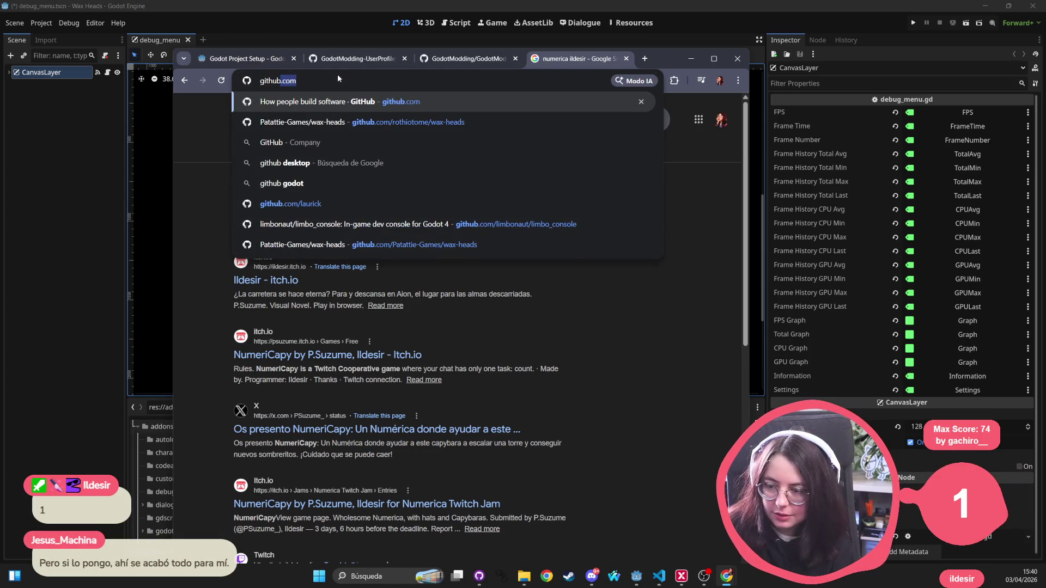
{"action": "key", "text": "BackSpace"}
{"action": "type", "text": "ildesirt"}
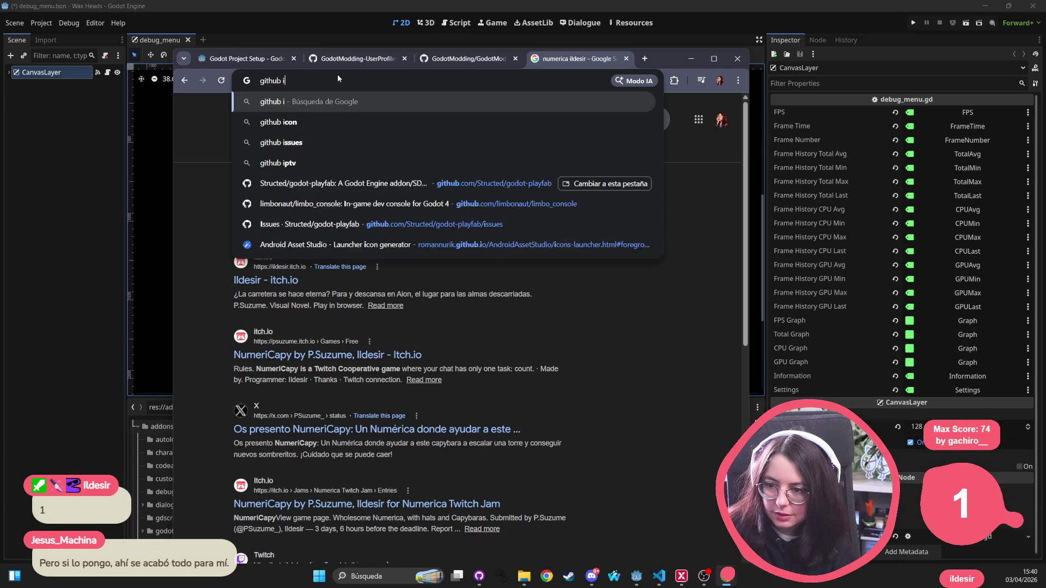
{"action": "key", "text": "Return"}
{"action": "left_click", "coordinate": [377, 119]}
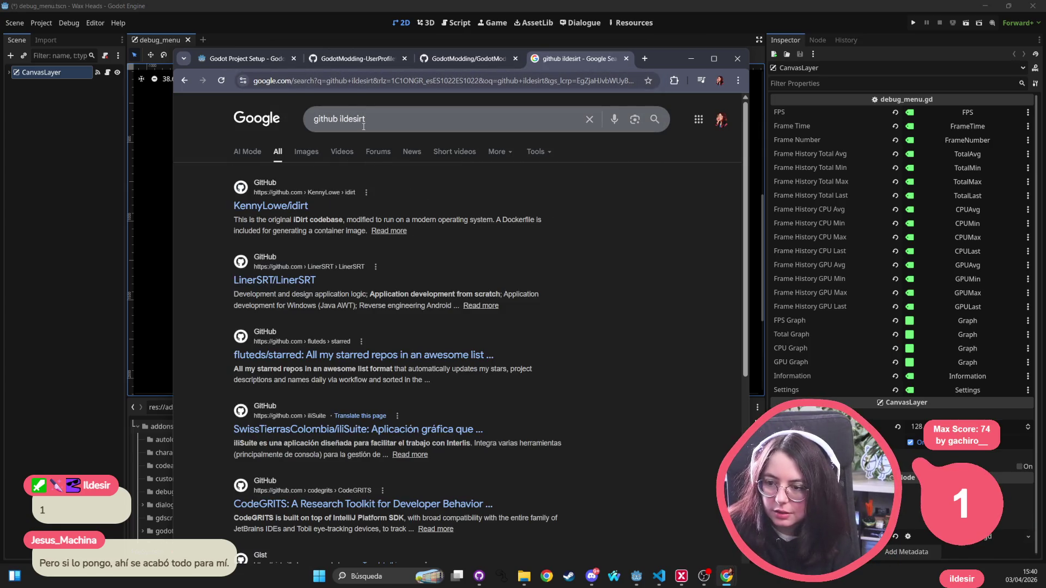
{"action": "key", "text": "BackSpace"}
{"action": "key", "text": "Return"}
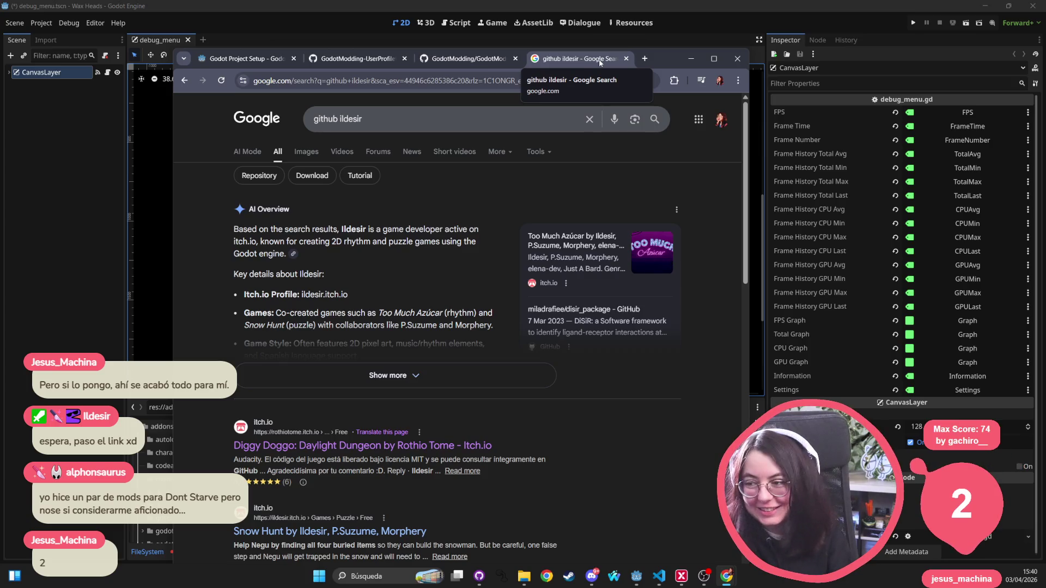
{"action": "left_click", "coordinate": [626, 58]}
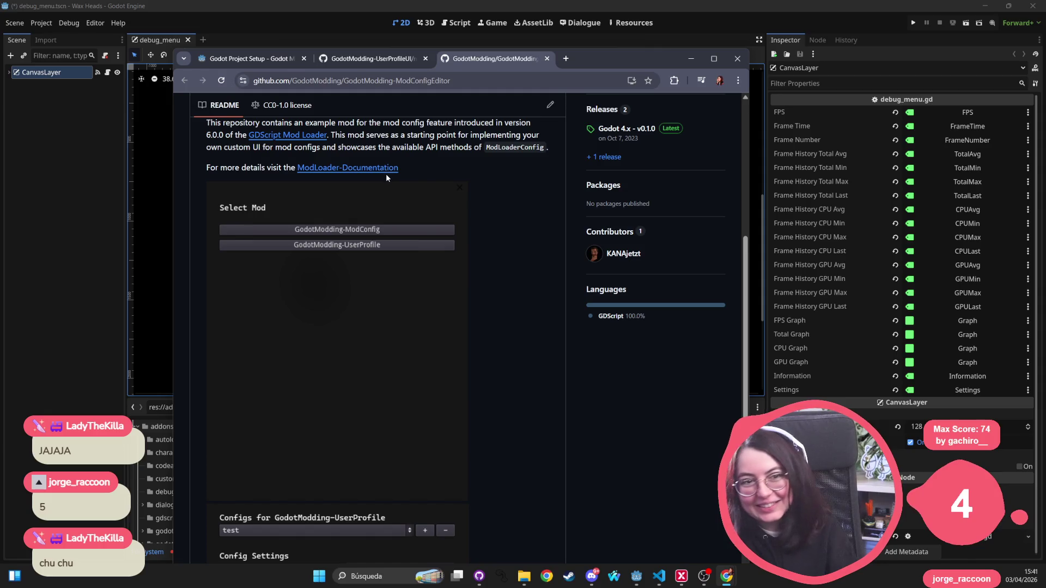
Step: Scroll the ModConfigEditor README to its Material Settings demo (Square Scale 0.1, Blur Amount 5.1)
{"action": "scroll", "coordinate": [478, 173], "scroll_direction": "down", "scroll_amount": 5}
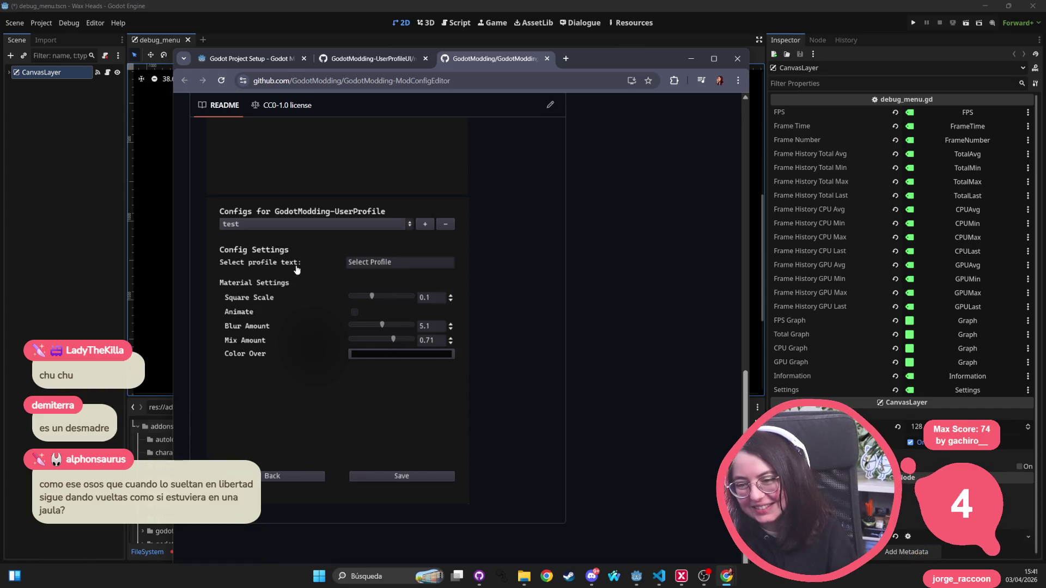
Step: Close the ModConfigEditor tab and scroll through the UserProfileUI README's Active Mods list
{"action": "key", "text": "ctrl+w"}
{"action": "scroll", "coordinate": [362, 349], "scroll_direction": "down", "scroll_amount": 3}
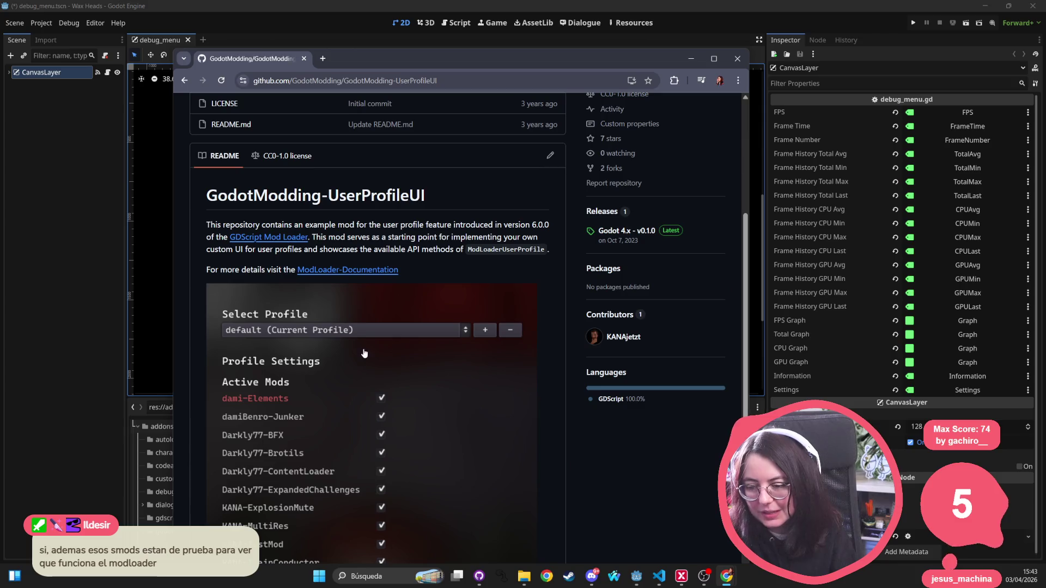
{"action": "scroll", "coordinate": [364, 353], "scroll_direction": "down", "scroll_amount": 3}
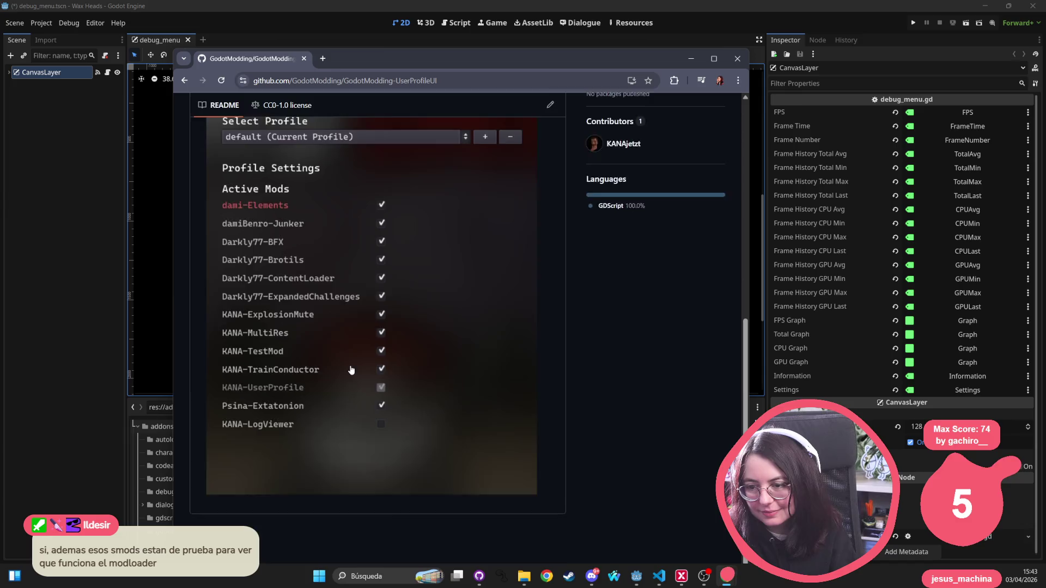
{"action": "scroll", "coordinate": [351, 370], "scroll_direction": "up", "scroll_amount": 3}
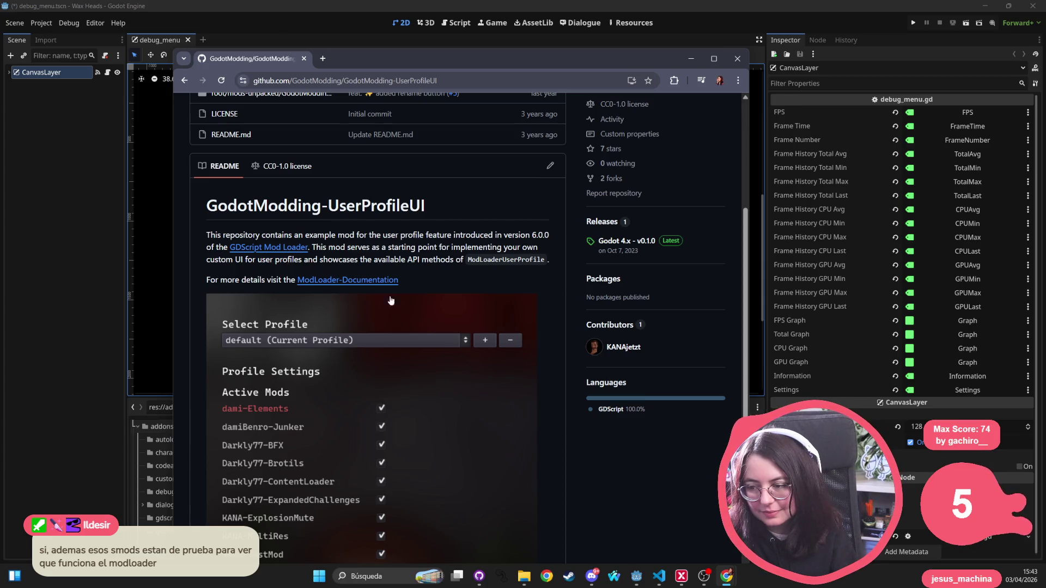
{"action": "scroll", "coordinate": [484, 268], "scroll_direction": "up", "scroll_amount": 3}
{"action": "left_click", "coordinate": [185, 84]}
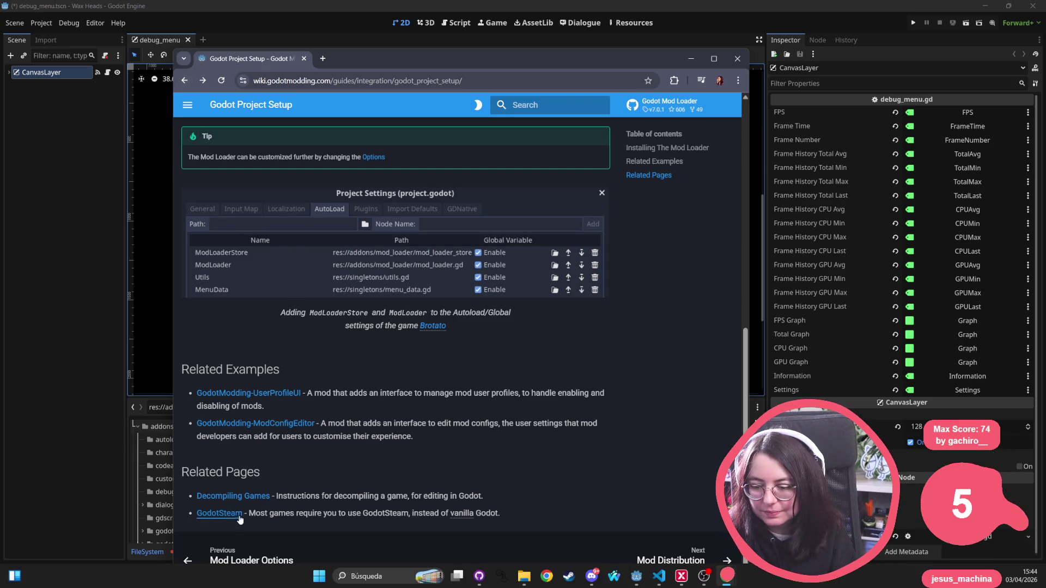
Step: Open the Decompiling Games guide and open its Godot RE Tools link in a new tab
{"action": "left_click", "coordinate": [241, 497]}
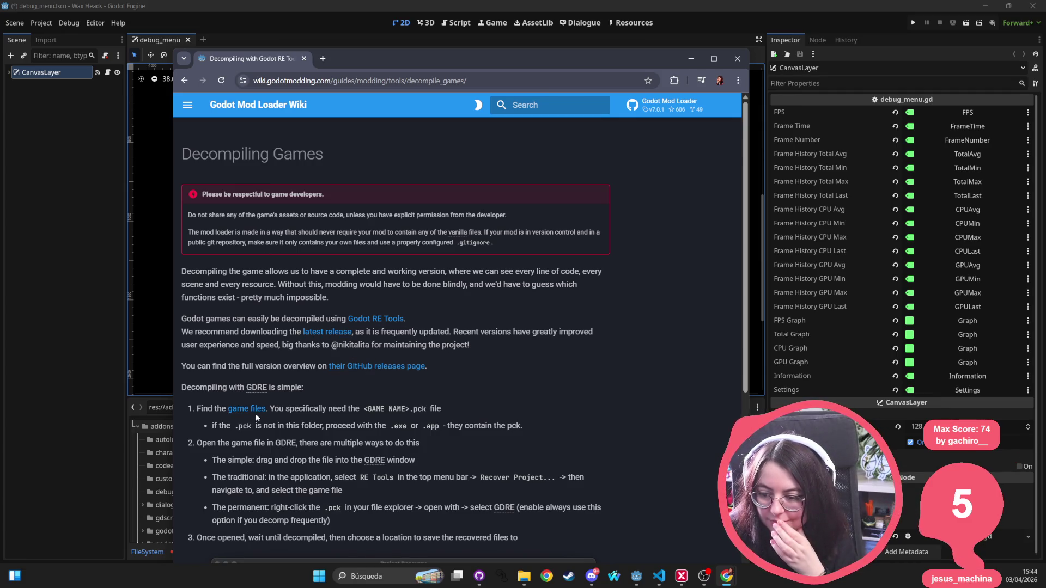
{"action": "scroll", "coordinate": [299, 423], "scroll_direction": "down", "scroll_amount": 4}
{"action": "scroll", "coordinate": [298, 423], "scroll_direction": "down", "scroll_amount": 1}
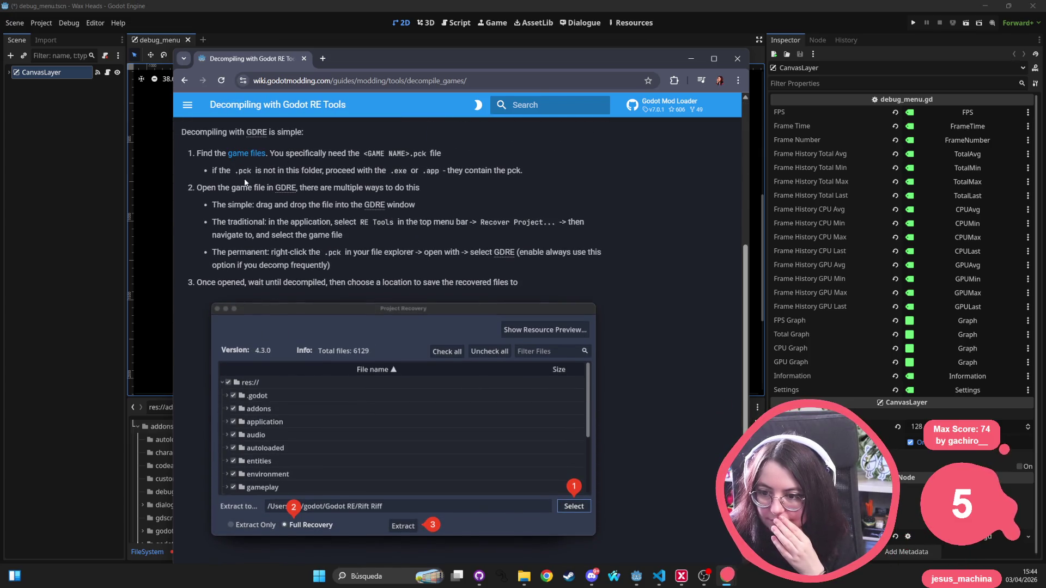
{"action": "mouse_move", "coordinate": [291, 193]}
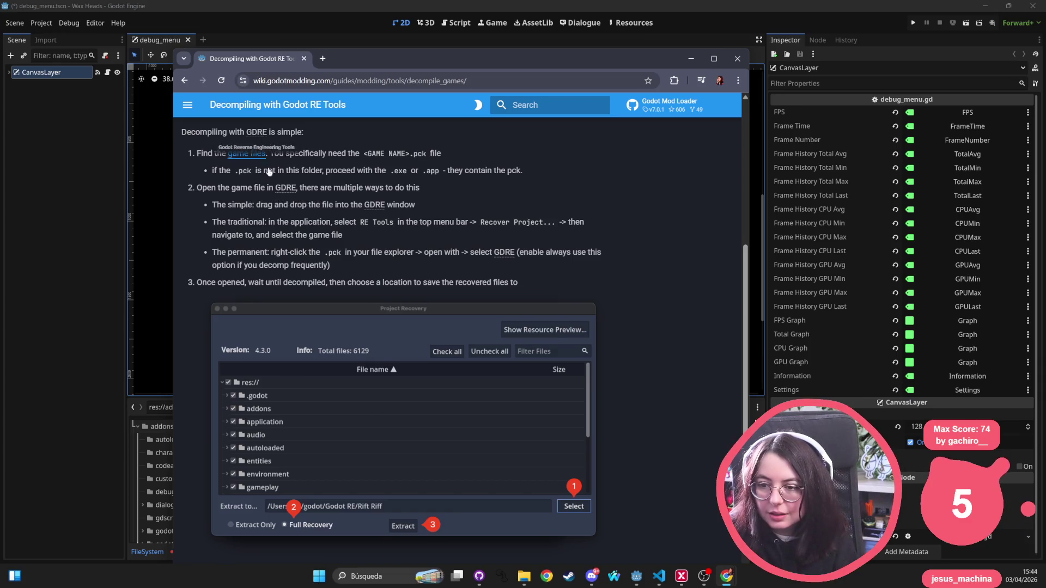
{"action": "scroll", "coordinate": [312, 256], "scroll_direction": "up", "scroll_amount": 4}
{"action": "middle_click", "coordinate": [375, 271]}
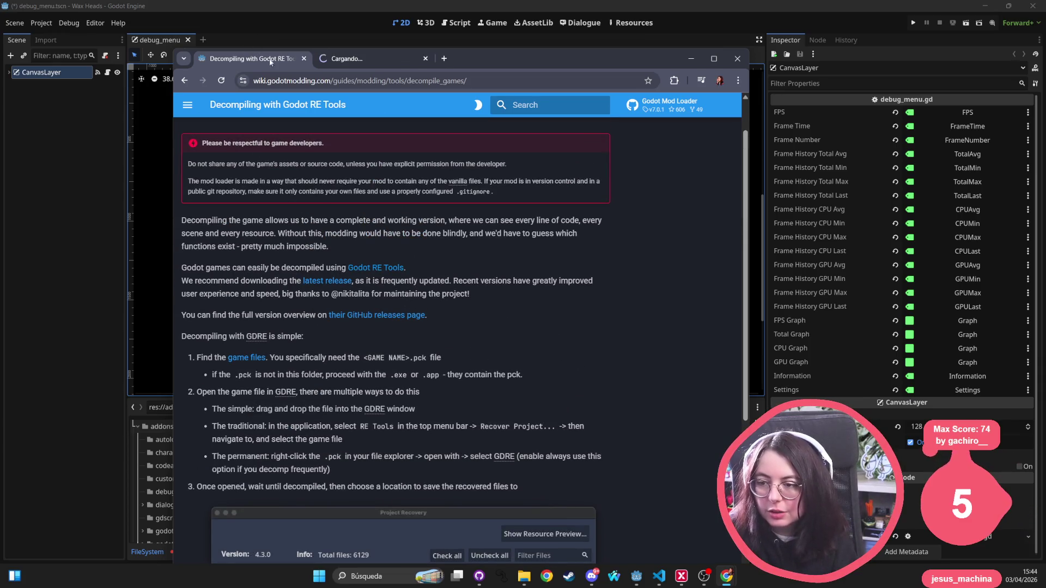
Step: In the gdsdecomp repository, browse the full list of 76 releases
{"action": "left_click", "coordinate": [365, 58]}
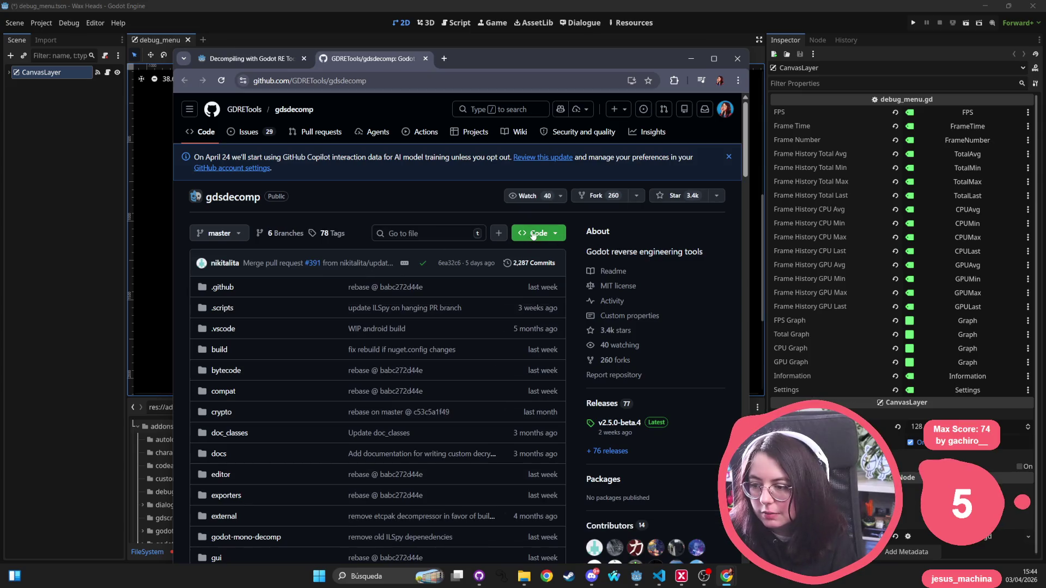
{"action": "left_click", "coordinate": [603, 423]}
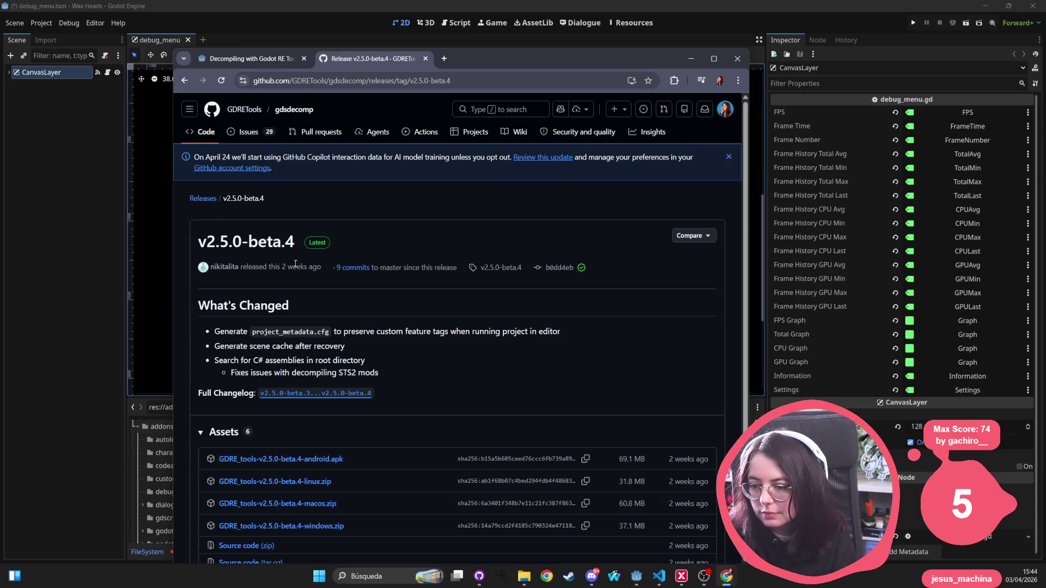
{"action": "left_click", "coordinate": [188, 82]}
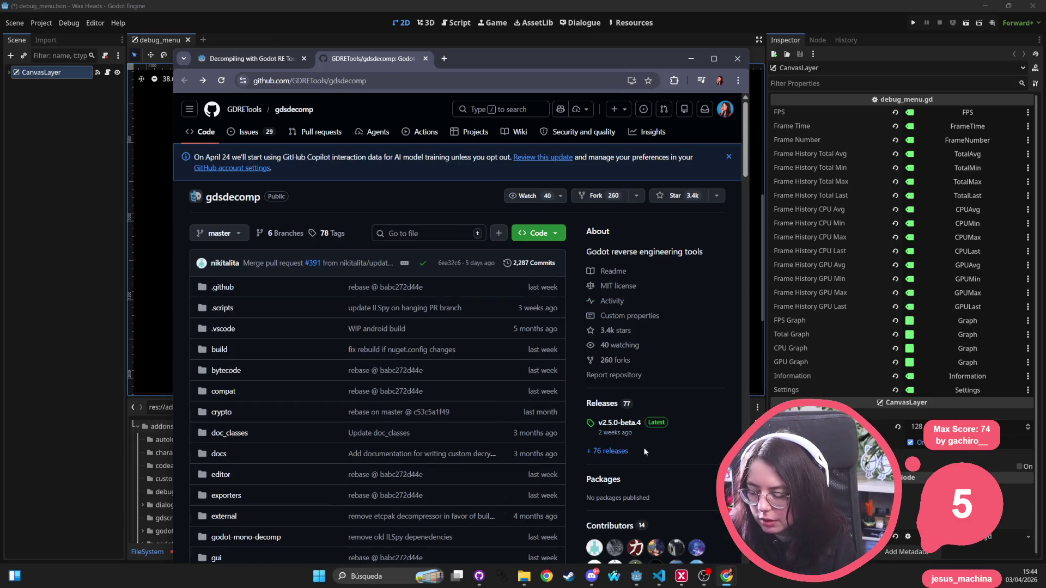
{"action": "left_click", "coordinate": [604, 451]}
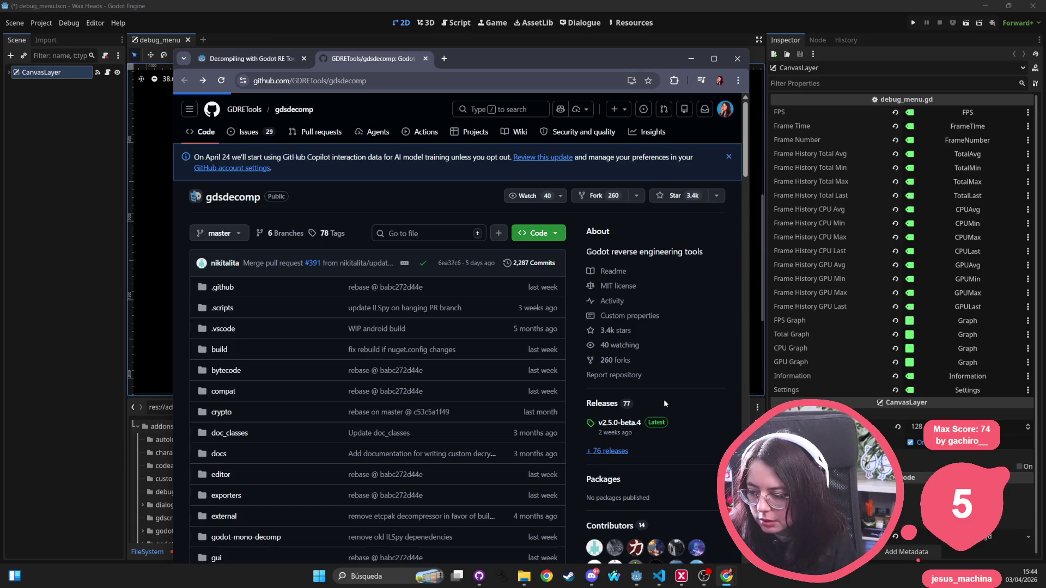
{"action": "scroll", "coordinate": [394, 322], "scroll_direction": "down", "scroll_amount": 4}
{"action": "scroll", "coordinate": [393, 322], "scroll_direction": "down", "scroll_amount": 12}
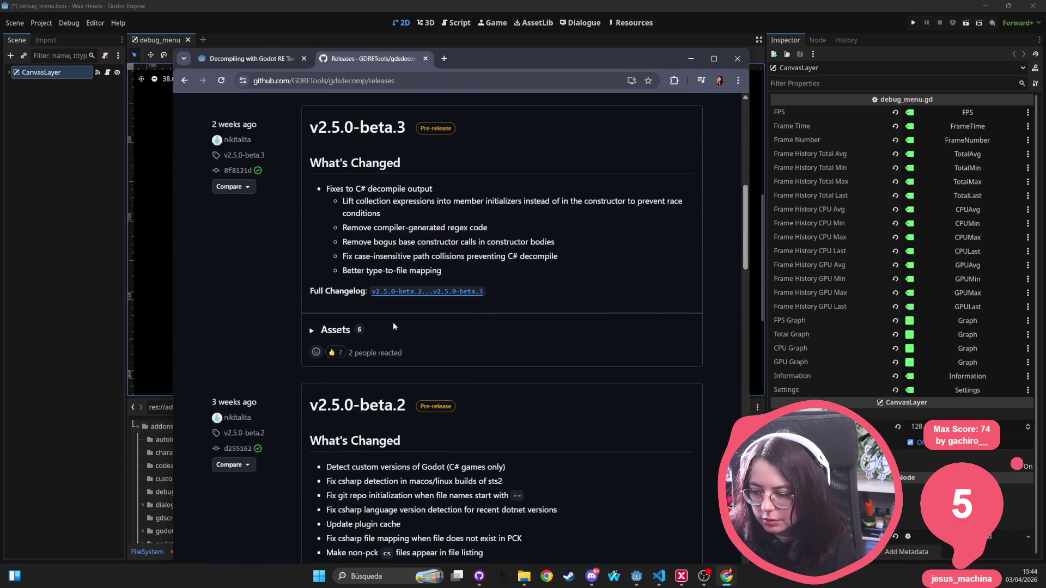
{"action": "scroll", "coordinate": [435, 260], "scroll_direction": "down", "scroll_amount": 8}
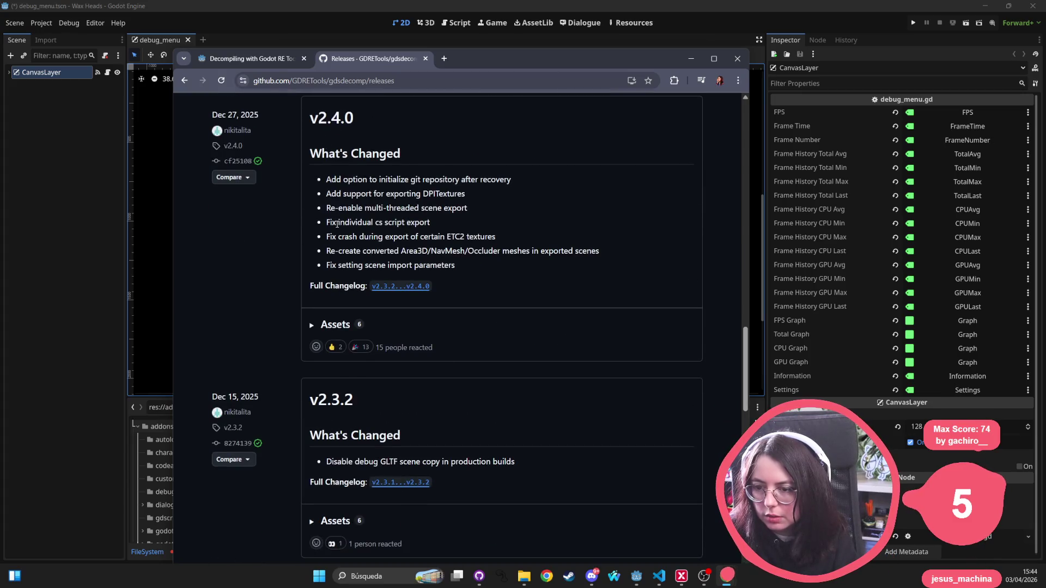
{"action": "scroll", "coordinate": [336, 224], "scroll_direction": "up", "scroll_amount": 2}
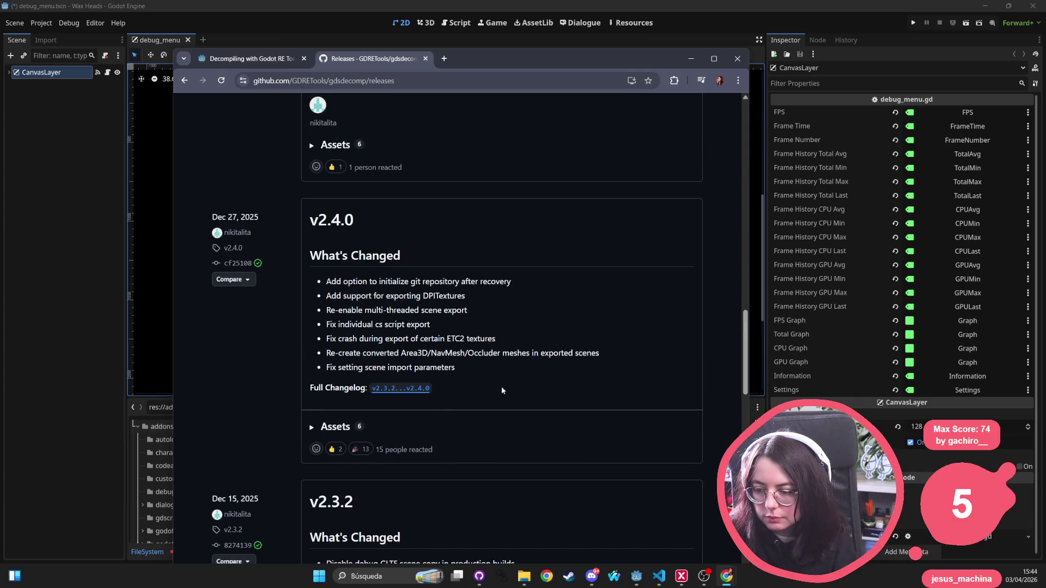
Step: Download GDRE_tools-v2.4.0-windows.zip, open the downloaded archive, and close the Godot editor
{"action": "left_click", "coordinate": [339, 428]}
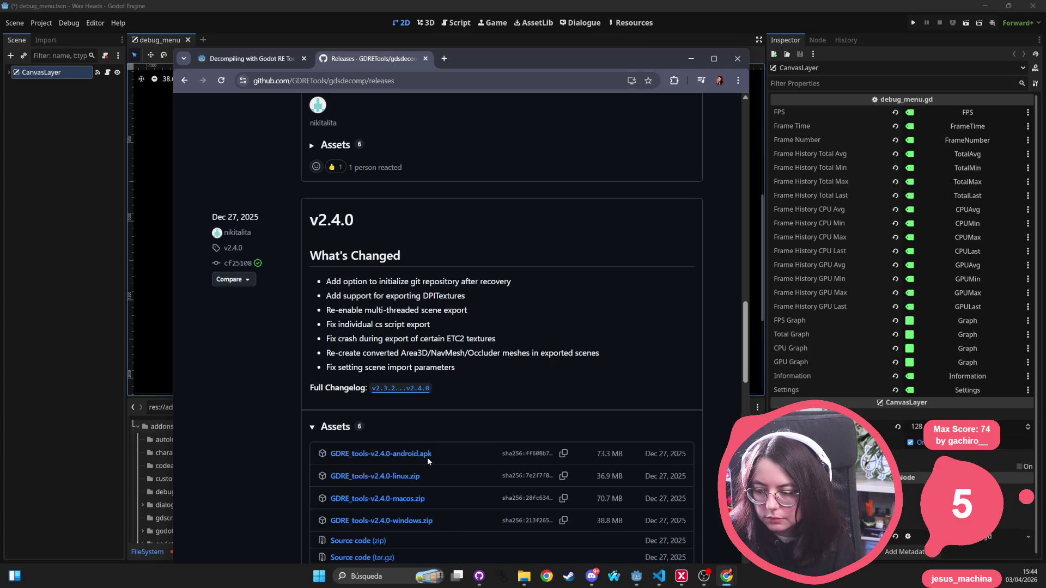
{"action": "left_click", "coordinate": [404, 522]}
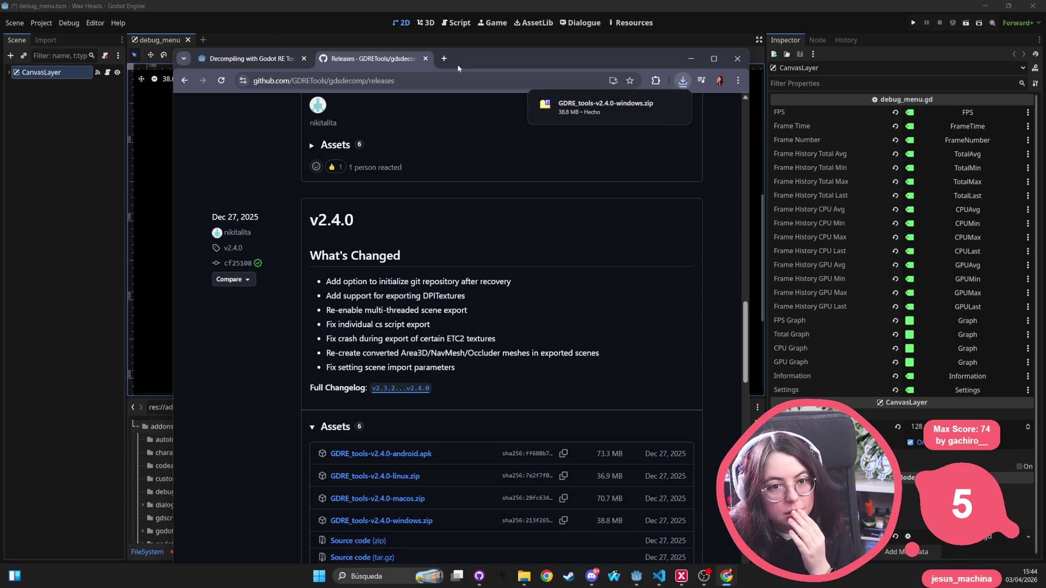
{"action": "left_click", "coordinate": [651, 105]}
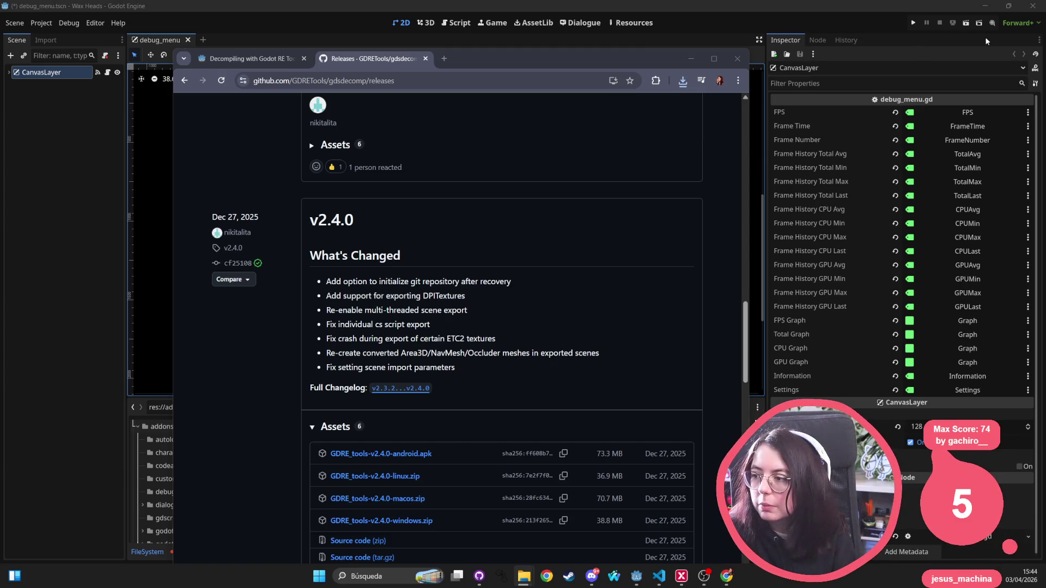
{"action": "left_click", "coordinate": [1033, 6]}
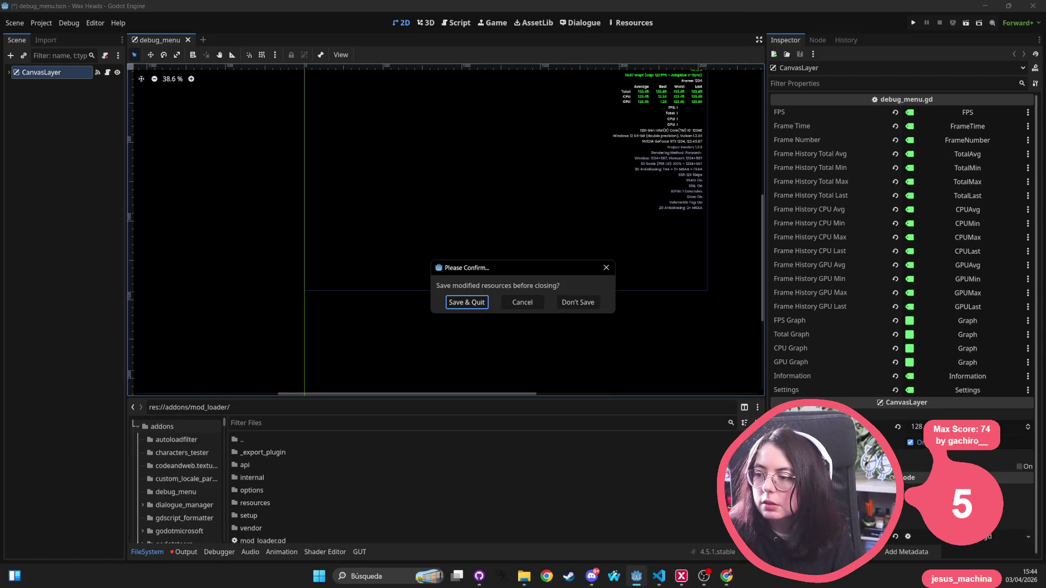
Step: Close the Wax Heads editor, choosing Save & Quit to keep the modified resources
{"action": "key", "text": "alt+Tab"}
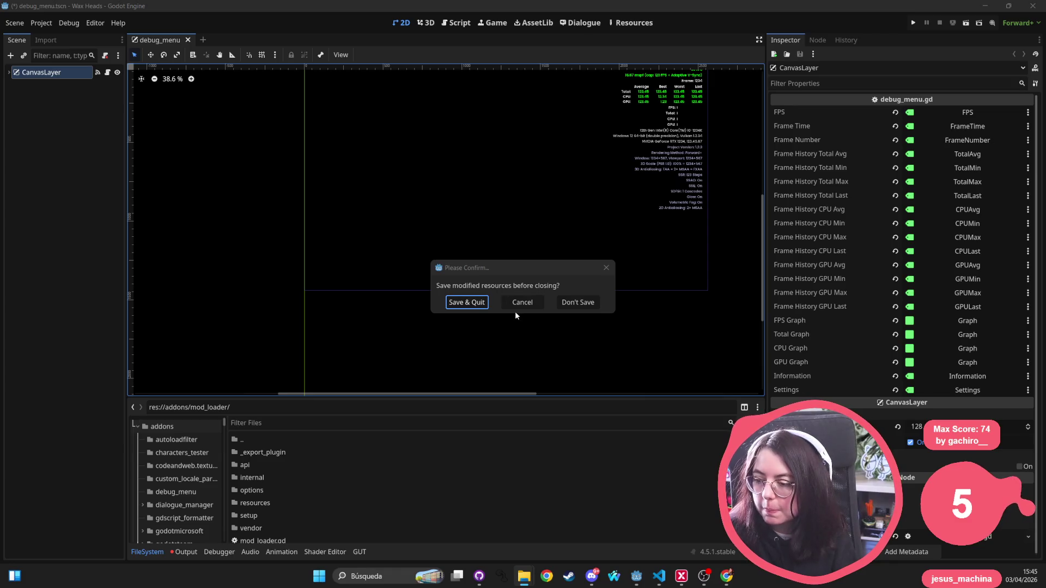
{"action": "left_click", "coordinate": [485, 308]}
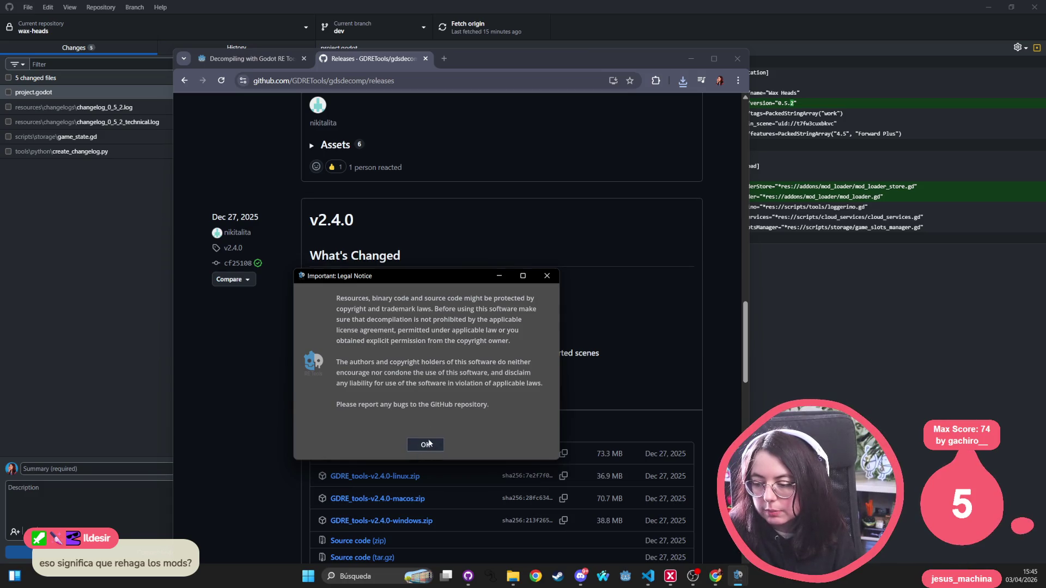
Step: Accept the GDRE Tools legal notice, show the decompiling guide in Chrome, minimize Chrome, reposition GDRE
{"action": "left_click", "coordinate": [429, 443]}
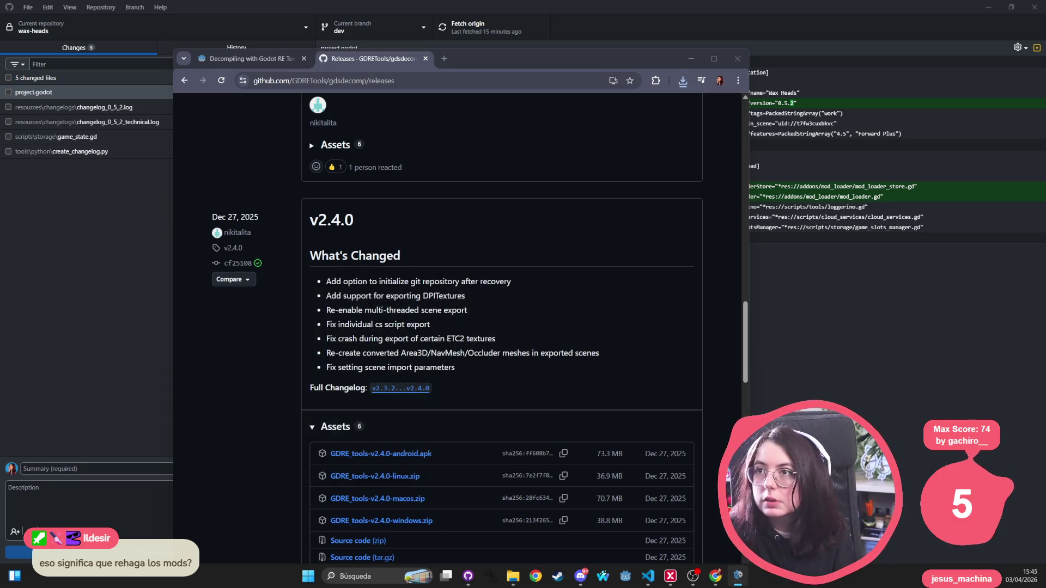
{"action": "mouse_move", "coordinate": [409, 159]}
{"action": "left_mouse_down"}
{"action": "mouse_move", "coordinate": [334, 343]}
{"action": "mouse_move", "coordinate": [358, 315]}
{"action": "left_mouse_up"}
{"action": "left_click", "coordinate": [235, 59]}
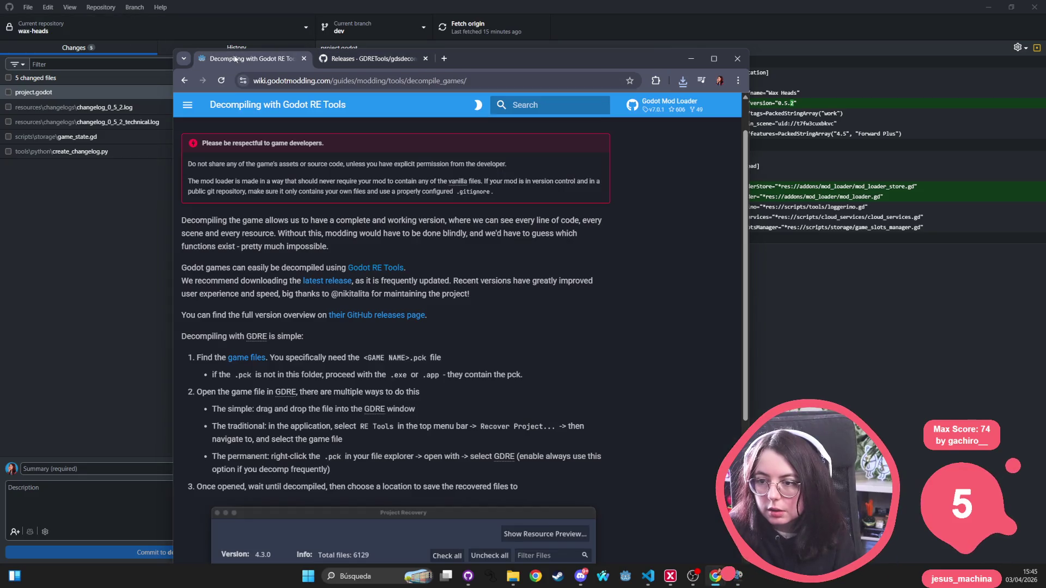
{"action": "left_click", "coordinate": [690, 58]}
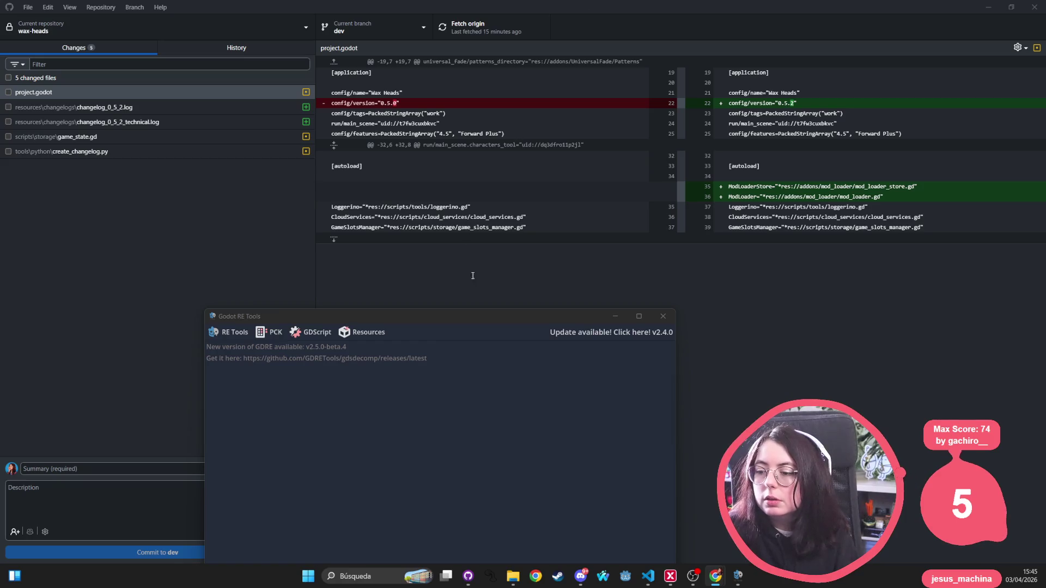
{"action": "mouse_move", "coordinate": [456, 323]}
{"action": "left_mouse_down"}
{"action": "mouse_move", "coordinate": [481, 228]}
{"action": "mouse_move", "coordinate": [455, 138]}
{"action": "mouse_move", "coordinate": [436, 187]}
{"action": "left_mouse_up"}
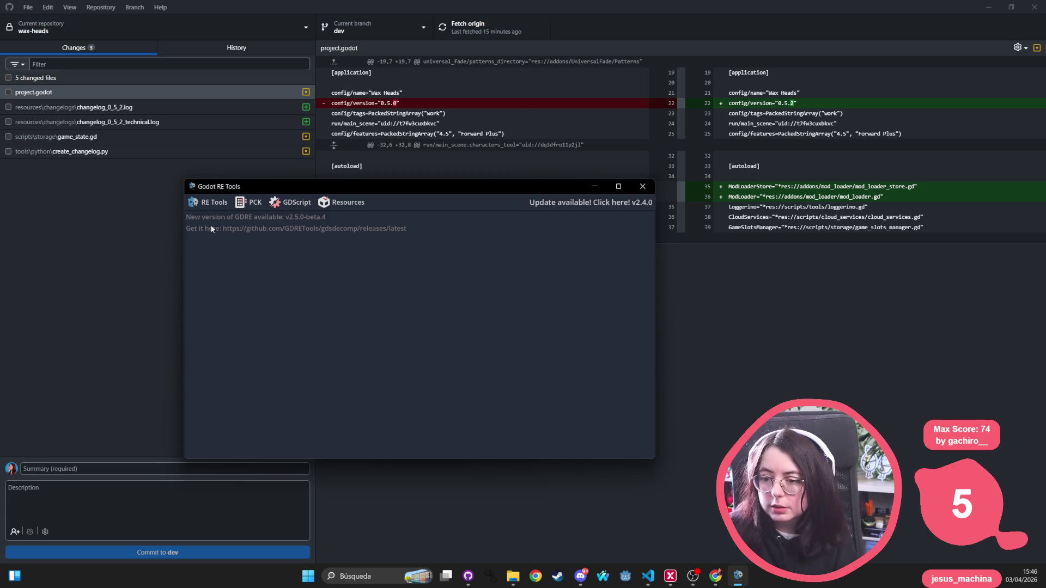
Step: Check the PCK archive menu options, then bring the file explorer forward
{"action": "left_click", "coordinate": [252, 205]}
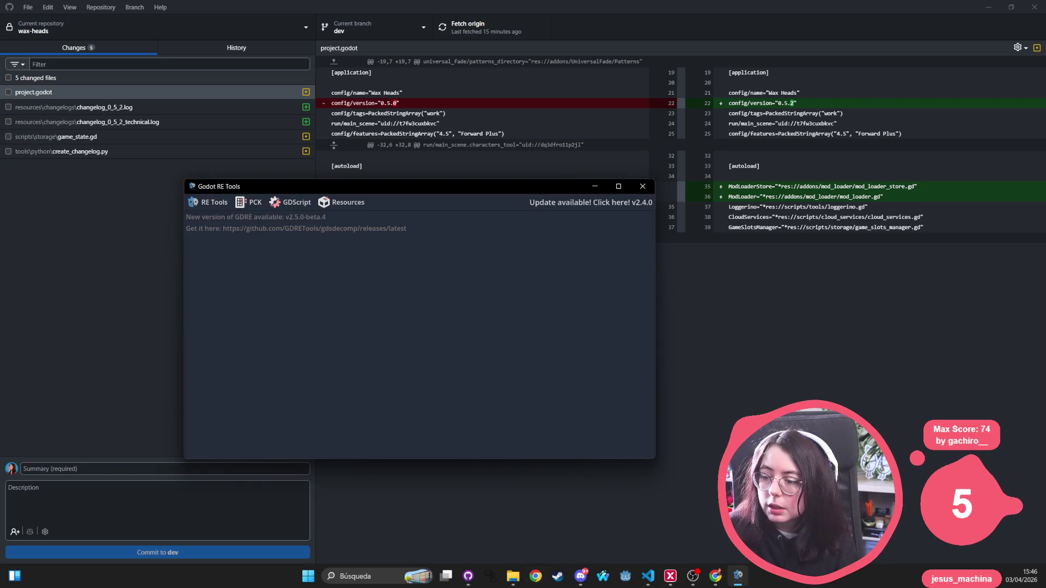
{"action": "mouse_move", "coordinate": [513, 576]}
{"action": "left_click", "coordinate": [546, 529]}
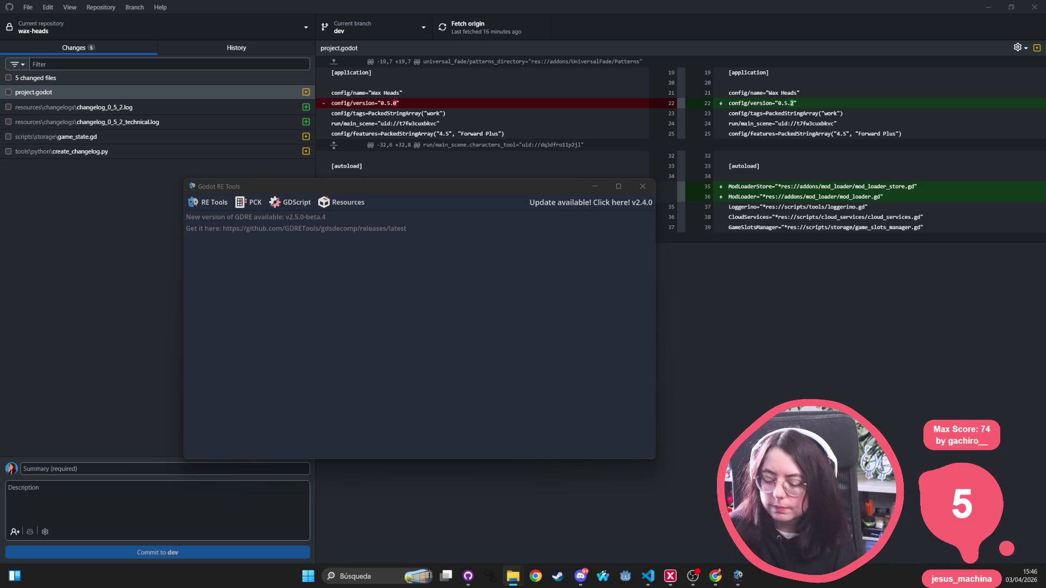
Step: Glance at Steam's Wax Heads page, return to GDRE Tools, and open File Explorer to find the .pck
{"action": "key", "text": "alt+Tab"}
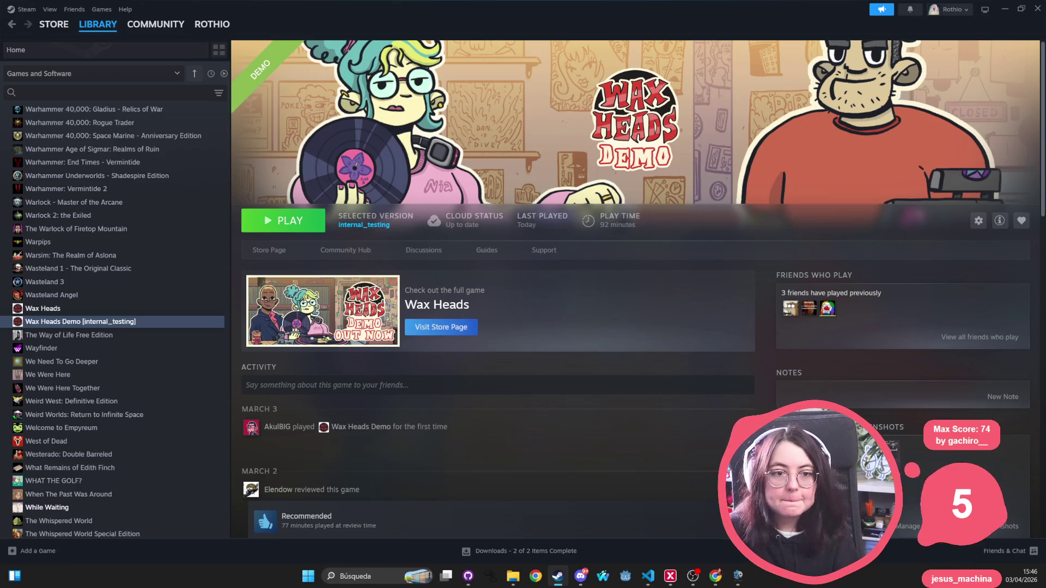
{"action": "key", "text": "alt+Tab"}
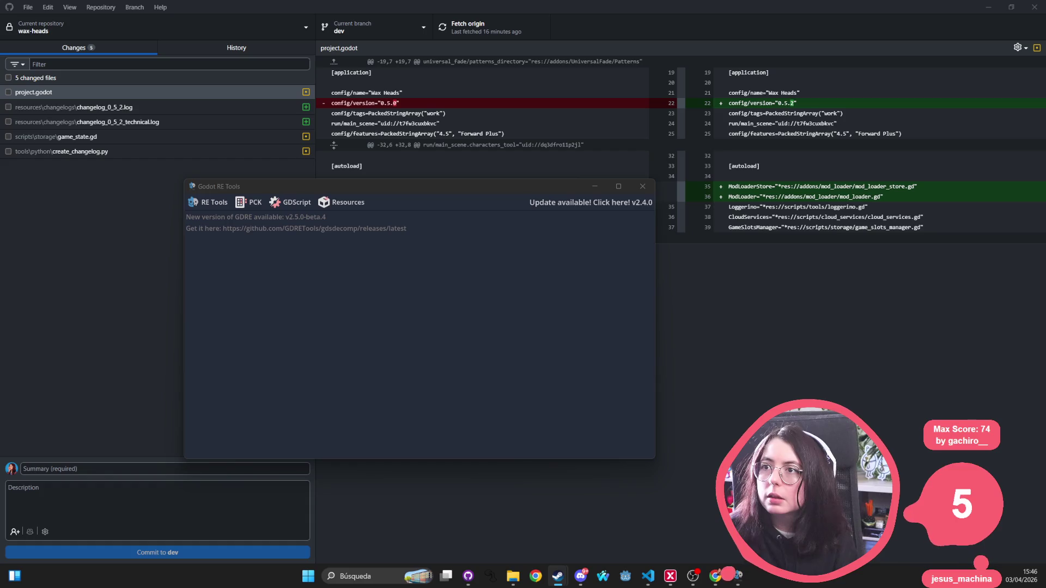
{"action": "key", "text": "super+e"}
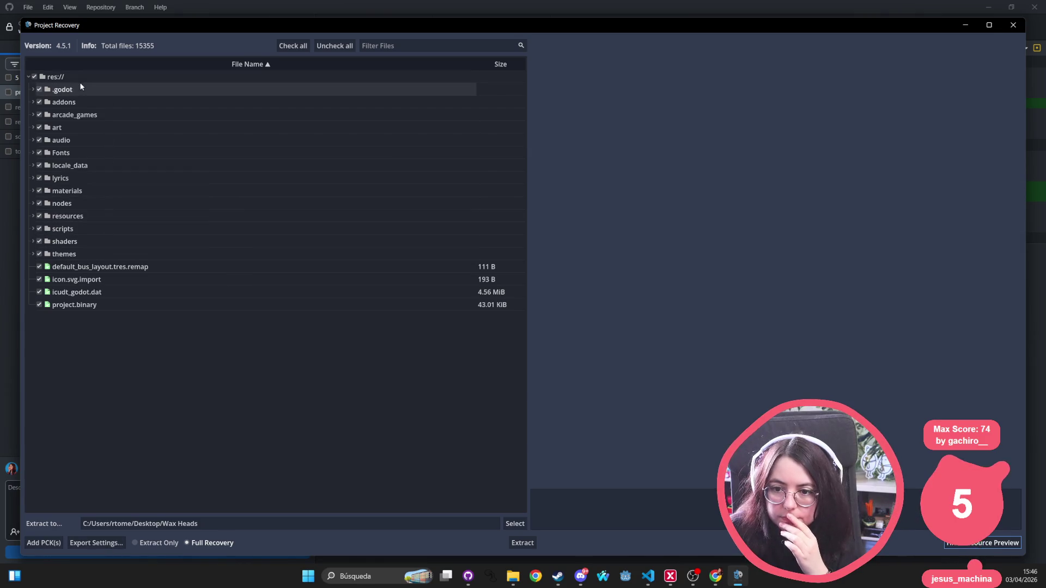
Step: Expand addons and browse the characters_tester, debug_menu and dialogue_manager plugin folders
{"action": "left_click", "coordinate": [33, 102]}
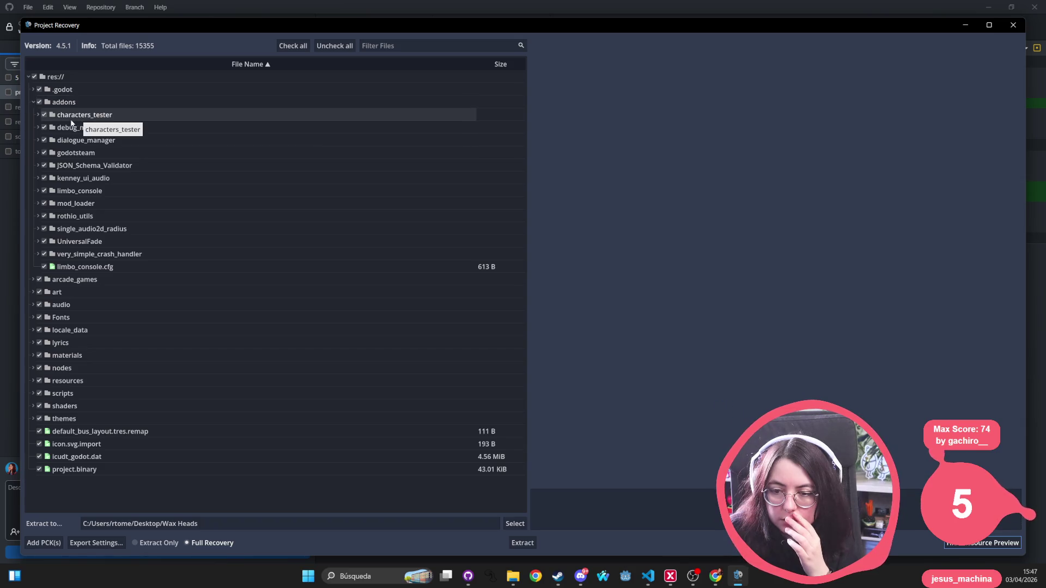
{"action": "left_click", "coordinate": [38, 114]}
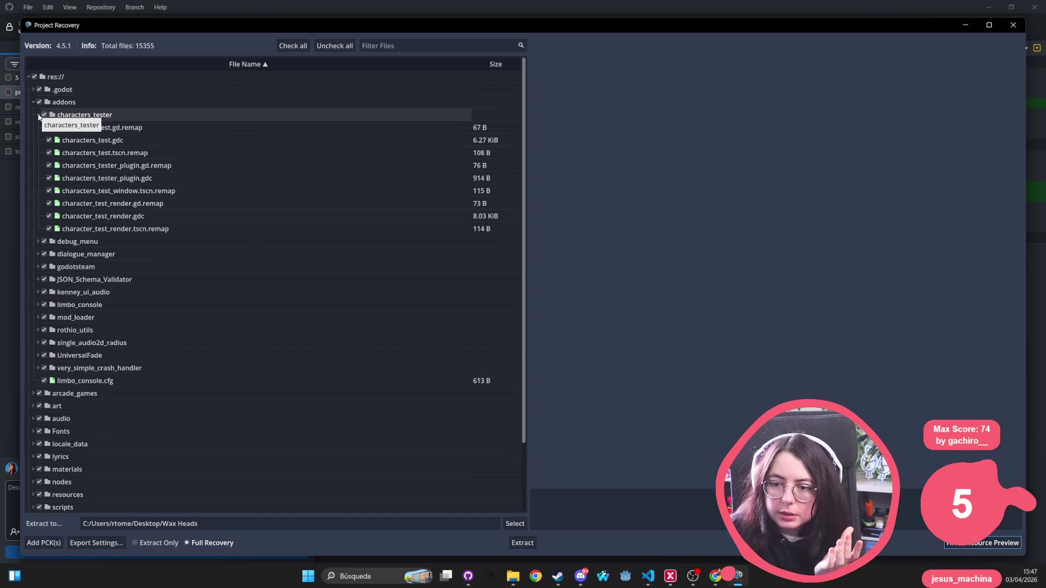
{"action": "left_click", "coordinate": [38, 114]}
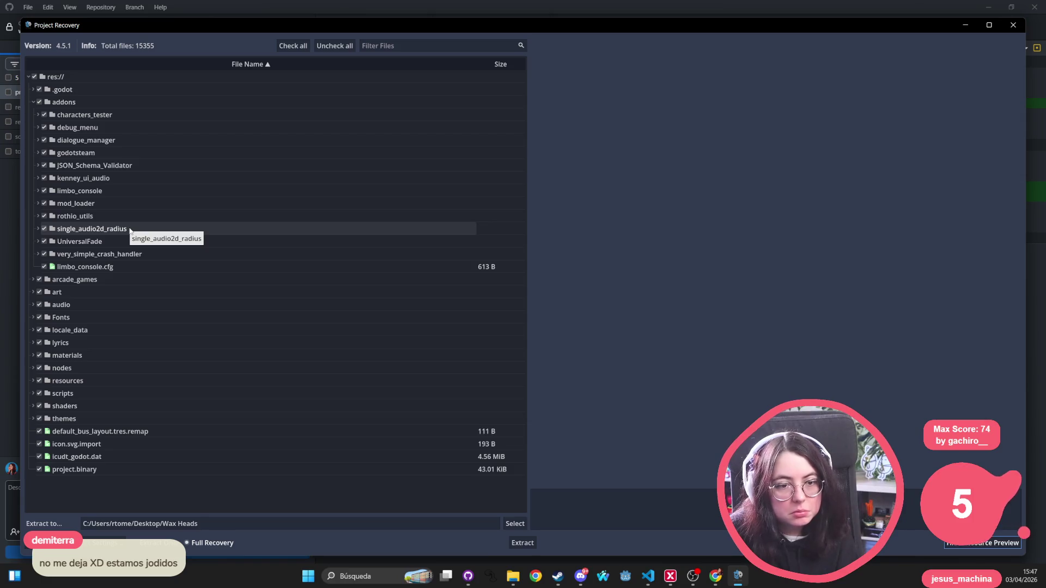
{"action": "left_click", "coordinate": [130, 139]}
{"action": "left_click", "coordinate": [133, 127]}
{"action": "left_click", "coordinate": [137, 114]}
{"action": "mouse_move", "coordinate": [513, 576]}
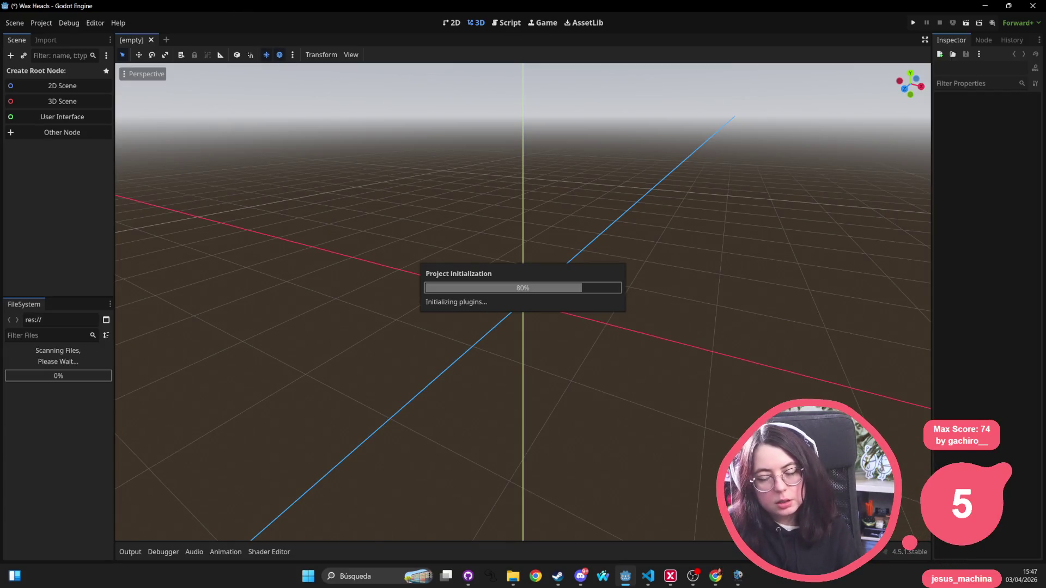
Step: Restore the Godot editor and resize it to fill the screen's right side, full height
{"action": "double_click", "coordinate": [242, 6]}
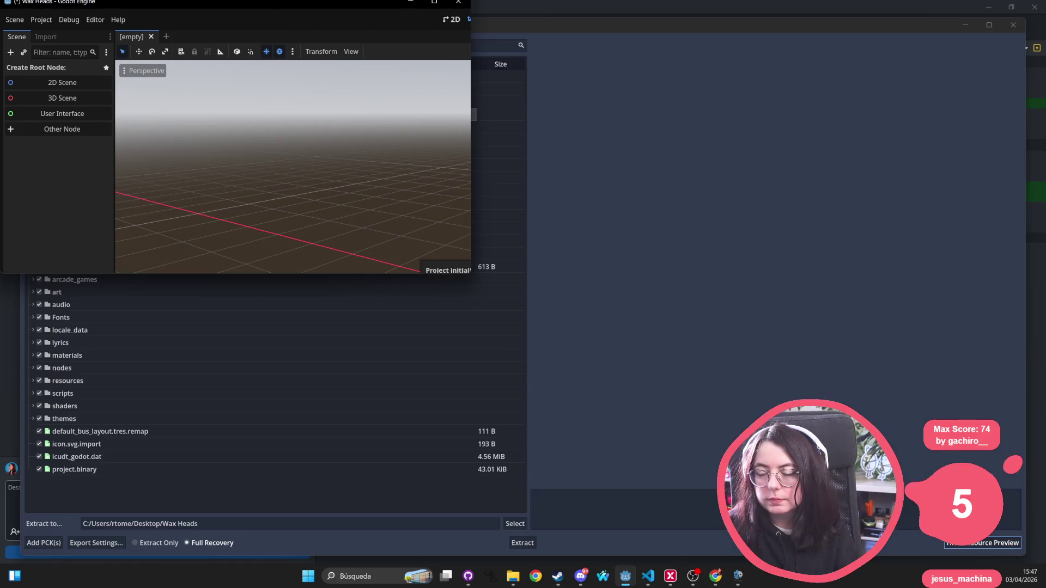
{"action": "left_click_drag", "start_coordinate": [235, 9], "coordinate": [588, 148]}
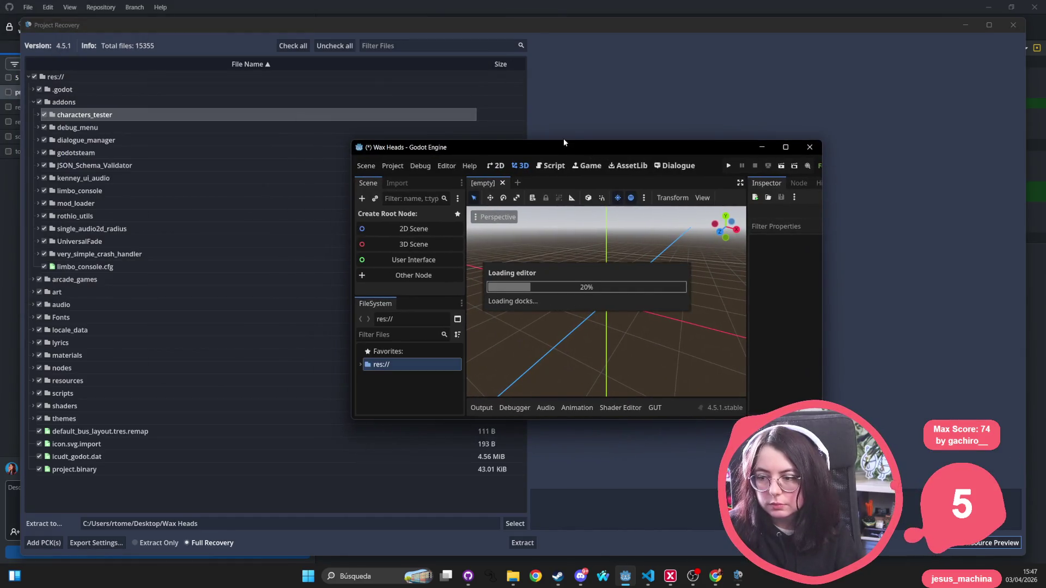
{"action": "double_click", "coordinate": [561, 145]}
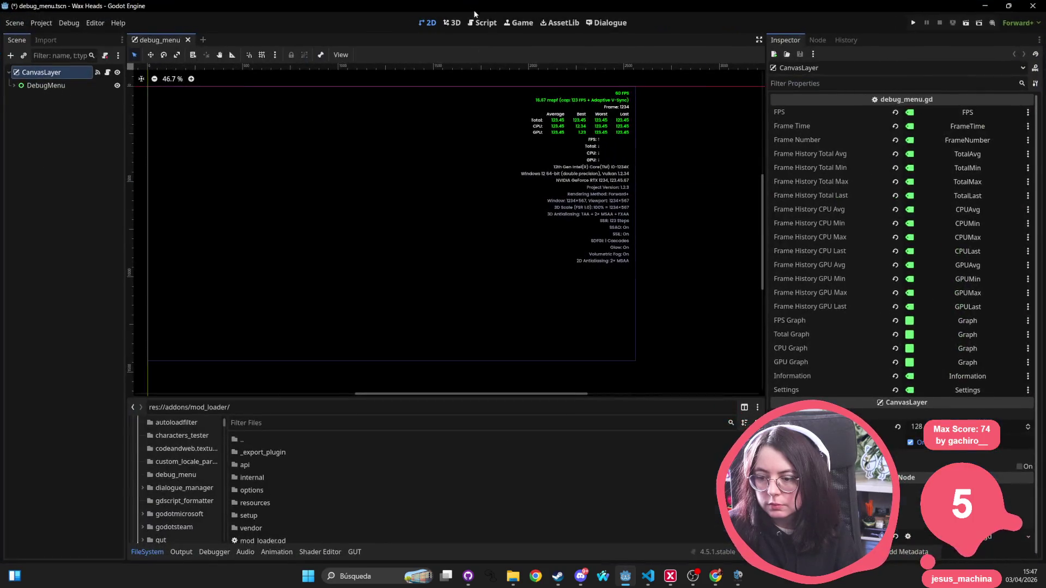
{"action": "left_click_drag", "start_coordinate": [526, 7], "coordinate": [602, 119]}
{"action": "mouse_move", "coordinate": [835, 384]}
{"action": "left_mouse_down"}
{"action": "mouse_move", "coordinate": [976, 536]}
{"action": "mouse_move", "coordinate": [1032, 530]}
{"action": "left_mouse_up"}
{"action": "left_click_drag", "start_coordinate": [698, 107], "coordinate": [698, 1]}
{"action": "left_click_drag", "start_coordinate": [1035, 272], "coordinate": [996, 272]}
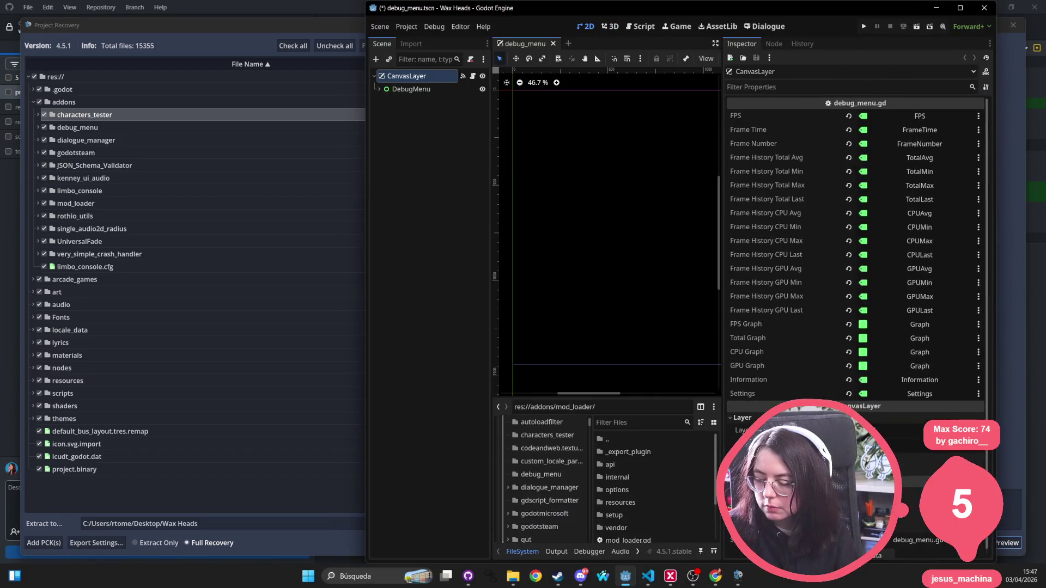
{"action": "key", "text": "alt+Tab"}
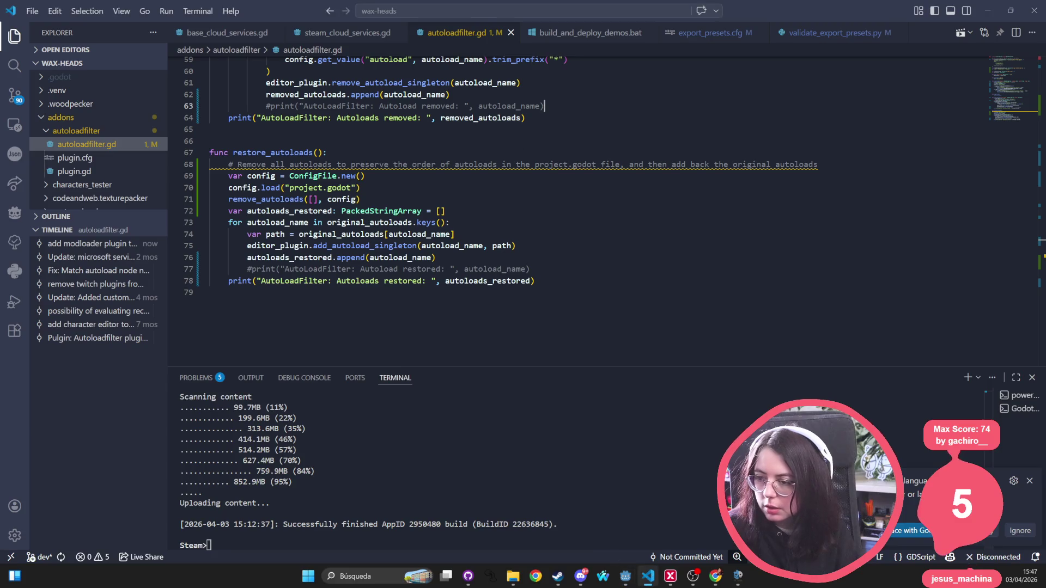
Step: Resize VS Code to full height and open export_presets.cfg through quick file search
{"action": "mouse_move", "coordinate": [249, 6]}
{"action": "left_mouse_down"}
{"action": "mouse_move", "coordinate": [357, 76]}
{"action": "mouse_move", "coordinate": [780, 119]}
{"action": "mouse_move", "coordinate": [685, 26]}
{"action": "left_mouse_up"}
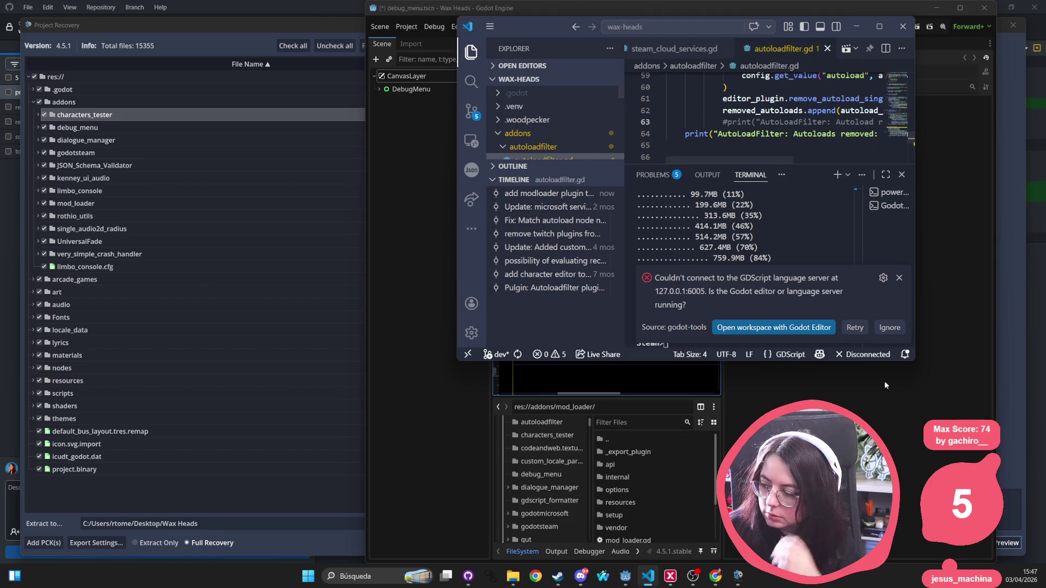
{"action": "left_click_drag", "start_coordinate": [914, 363], "coordinate": [1028, 564]}
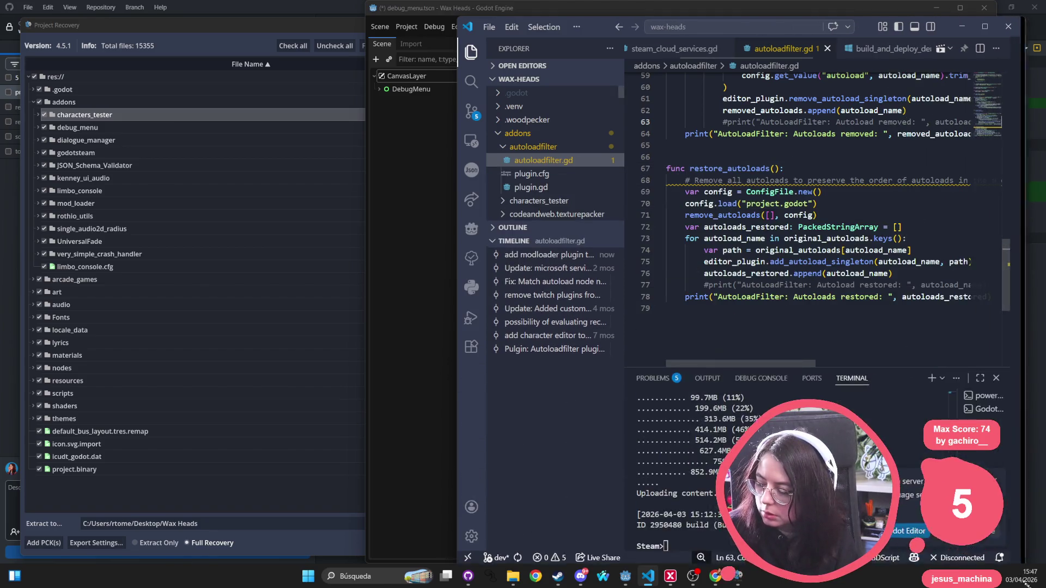
{"action": "key", "text": "ctrl+p"}
{"action": "type", "text": "export"}
{"action": "key", "text": "Return"}
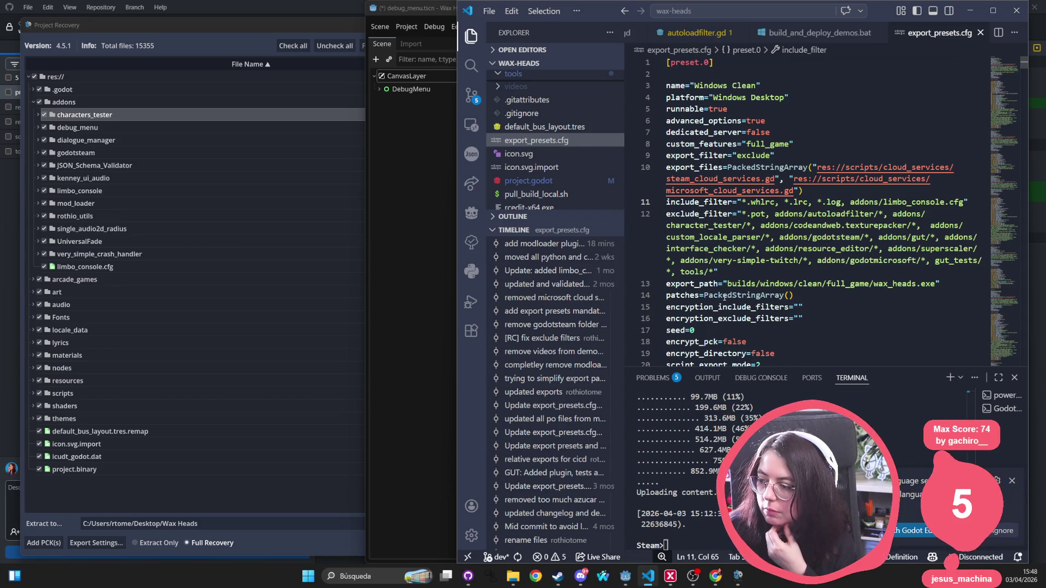
Step: Remove the trailing addons/characters_tester and single_audio2d_radius entries from line 12's exclude_filter
{"action": "left_click", "coordinate": [716, 272]}
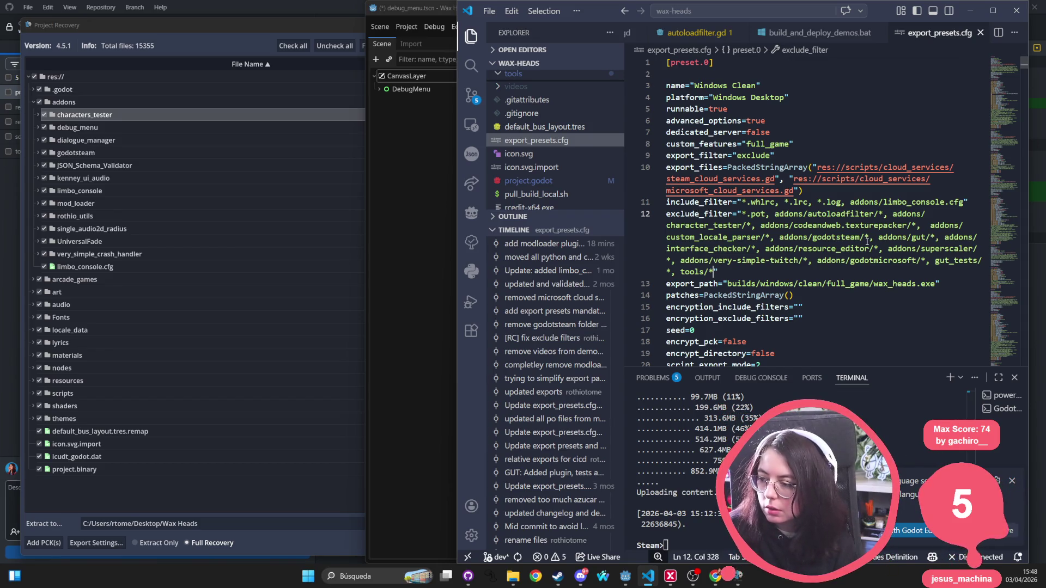
{"action": "type", "text": ", addo"}
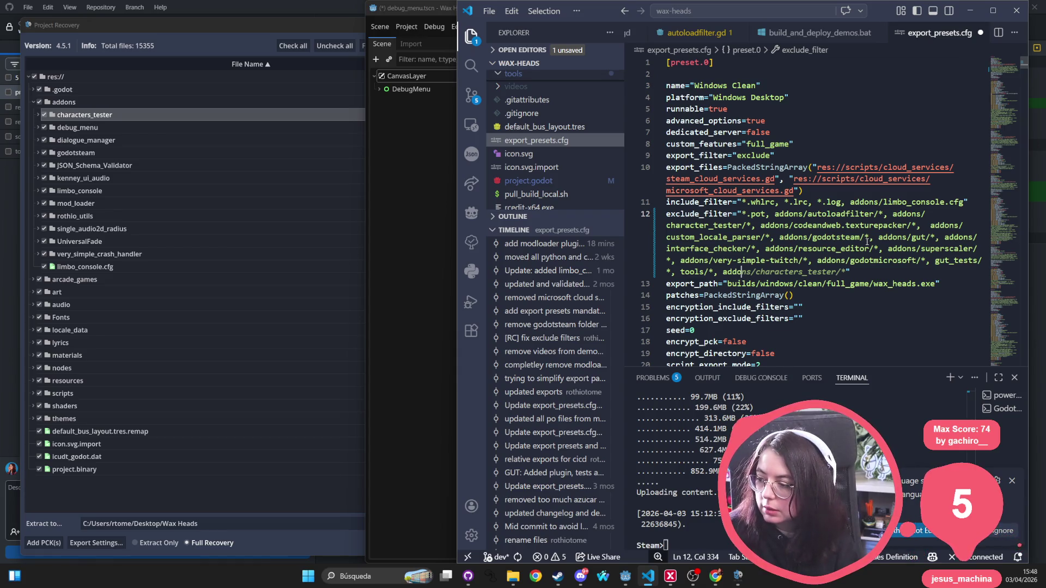
{"action": "key", "text": "Tab"}
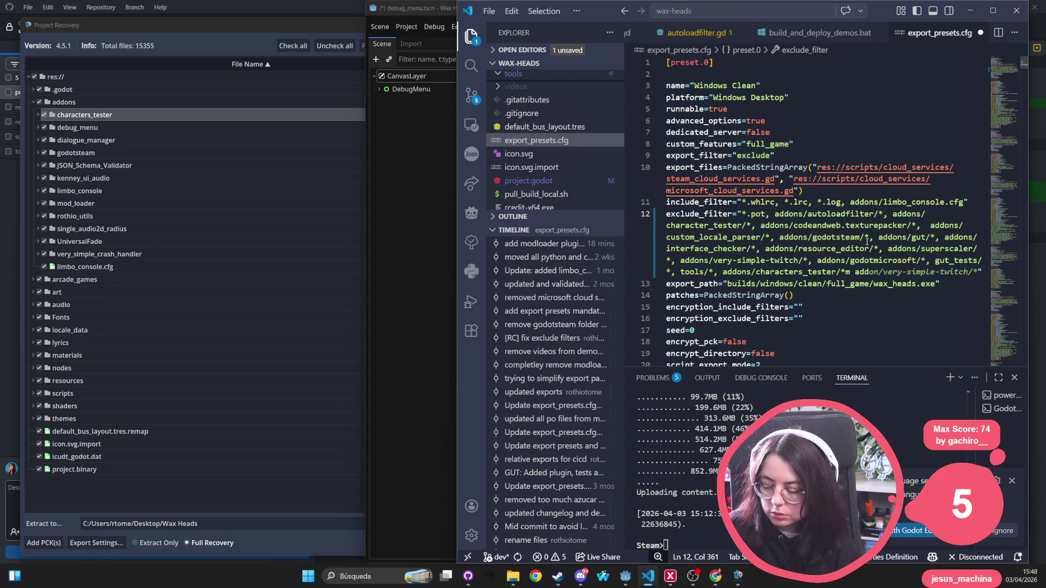
{"action": "type", "text": "ons/"}
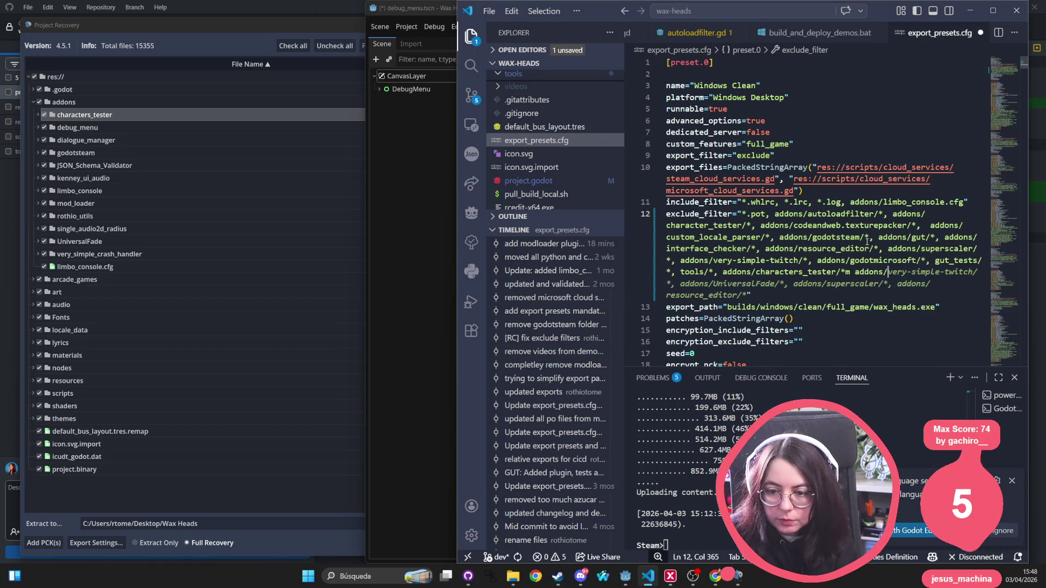
{"action": "type", "text": "su"}
{"action": "key", "text": "BackSpace"}
{"action": "type", "text": "ingle_audi"}
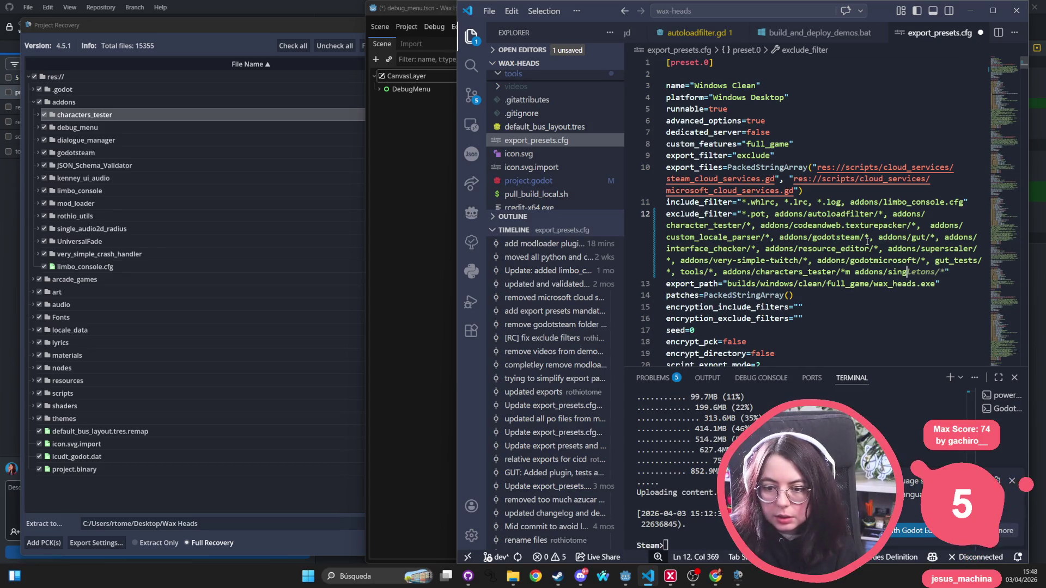
{"action": "type", "text": "o2d"}
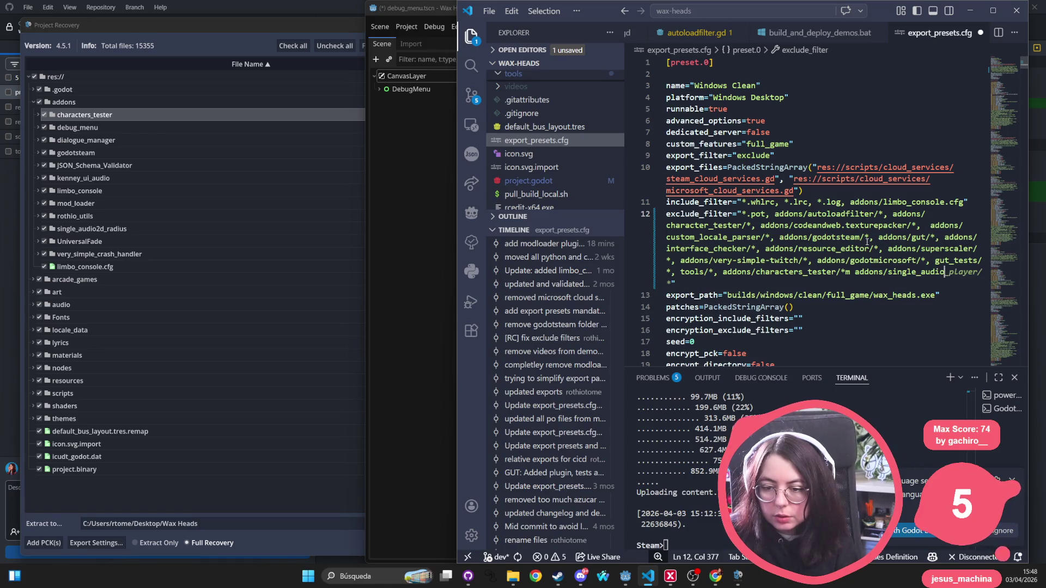
{"action": "type", "text": "_"}
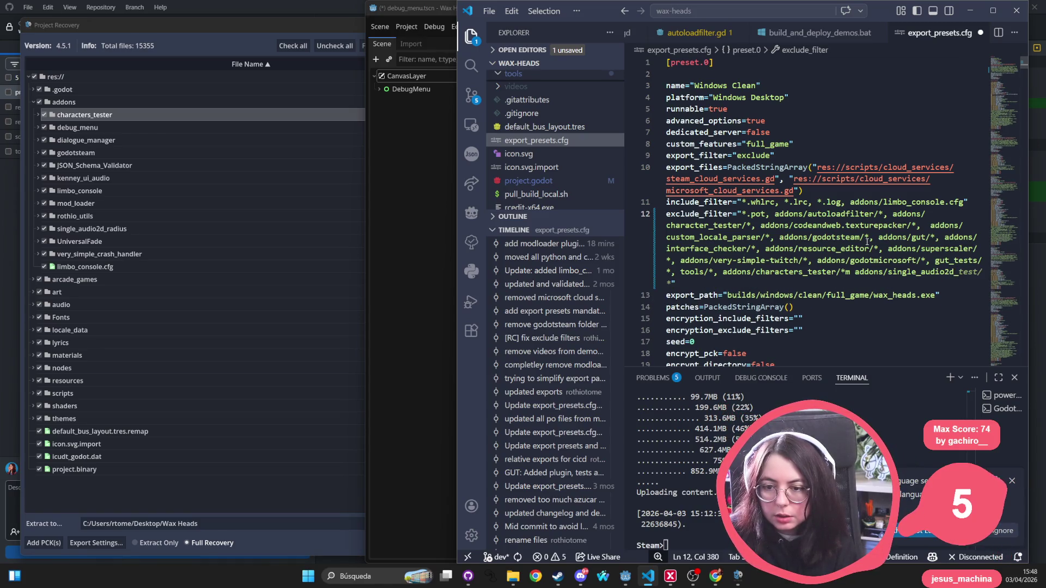
{"action": "type", "text": "rad"}
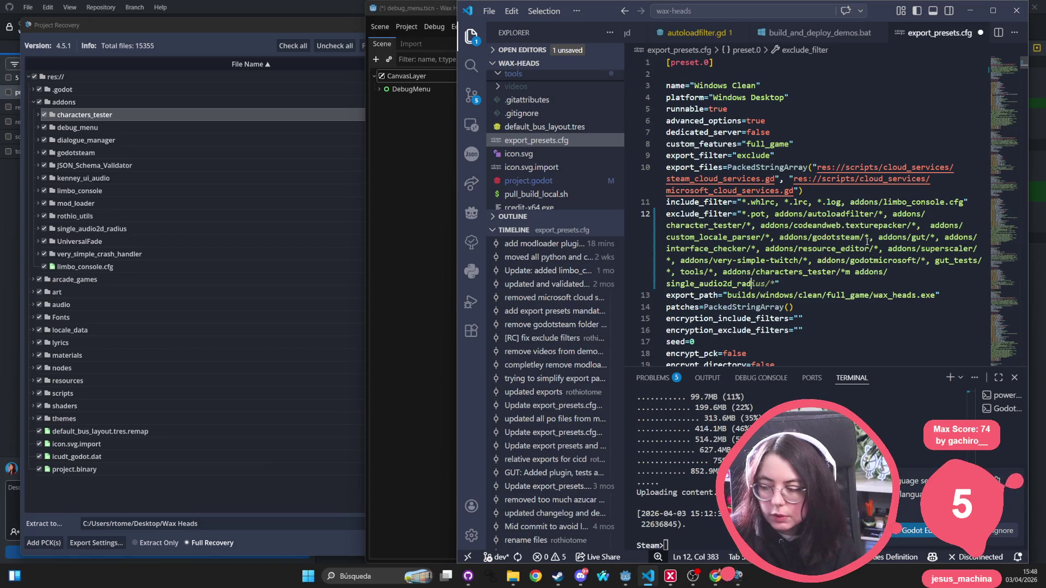
{"action": "key", "text": "ctrl+z"}
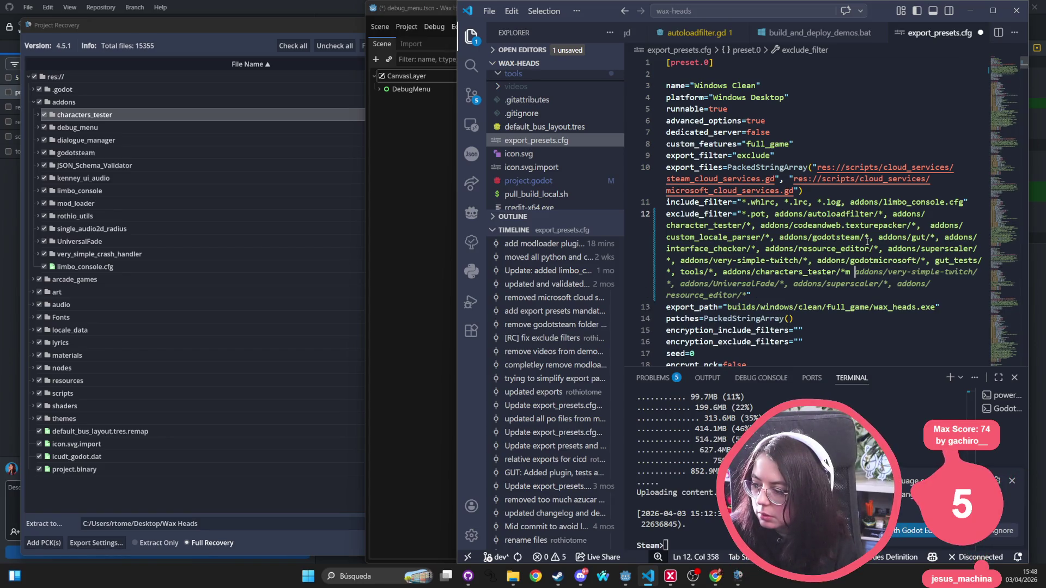
{"action": "key", "text": "ctrl+z"}
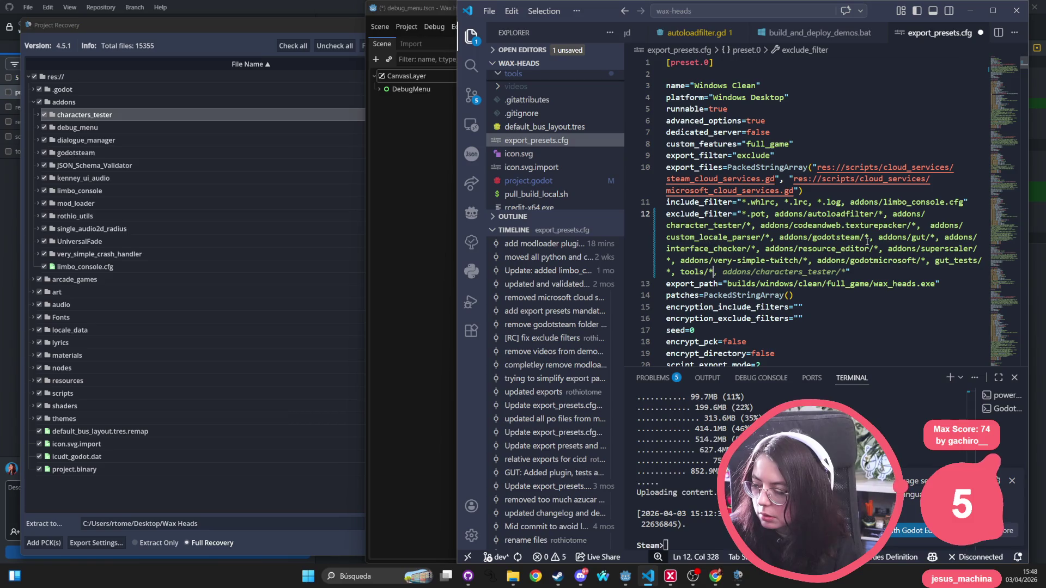
{"action": "left_click", "coordinate": [175, 116]}
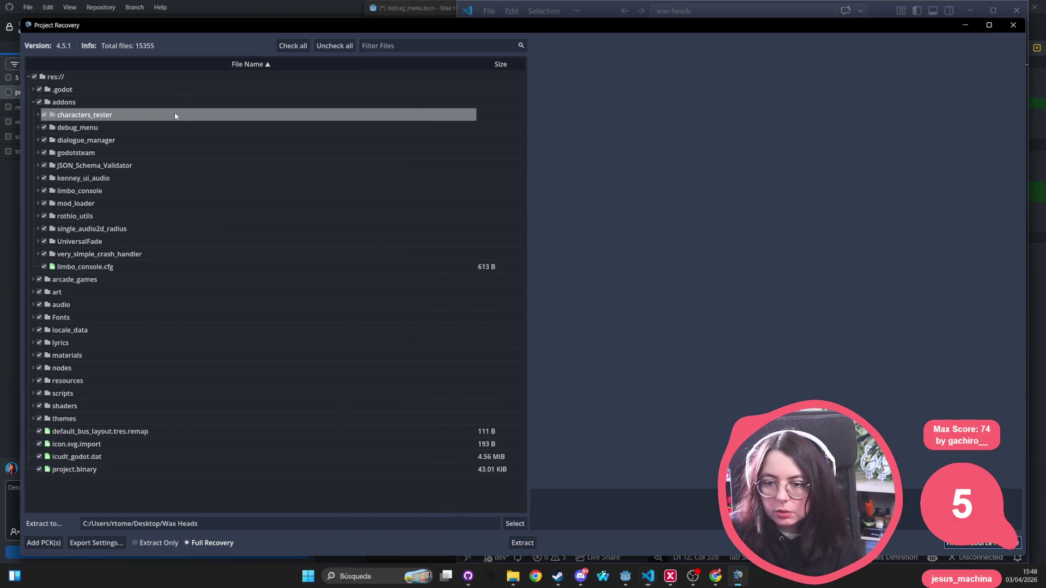
Step: Expand characters_tester, scroll through decompiled character_test_render.gdc, then preview characters_test.gd.remap
{"action": "left_click", "coordinate": [37, 116]}
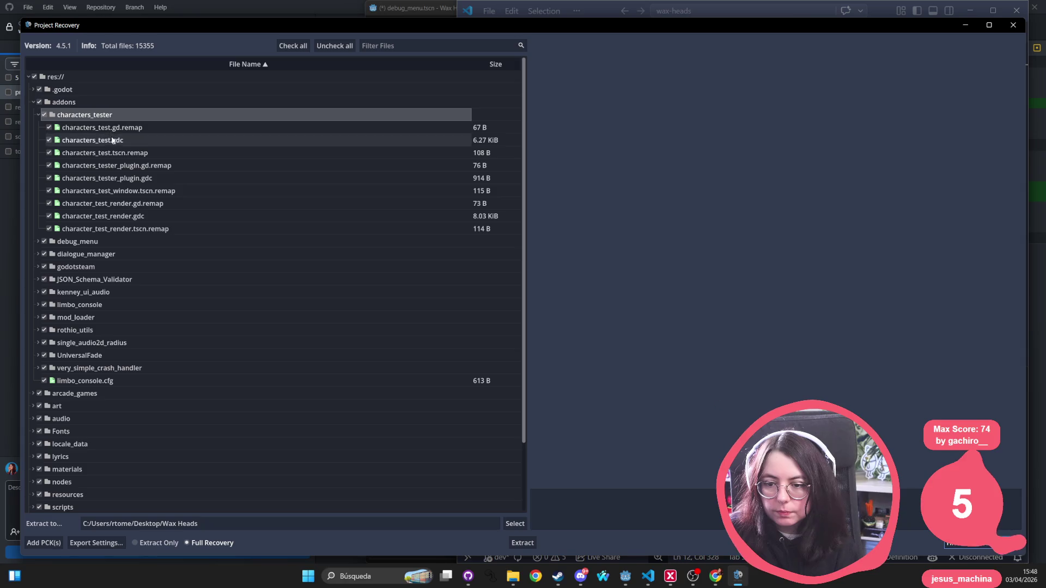
{"action": "left_click", "coordinate": [119, 191]}
{"action": "left_click", "coordinate": [120, 203]}
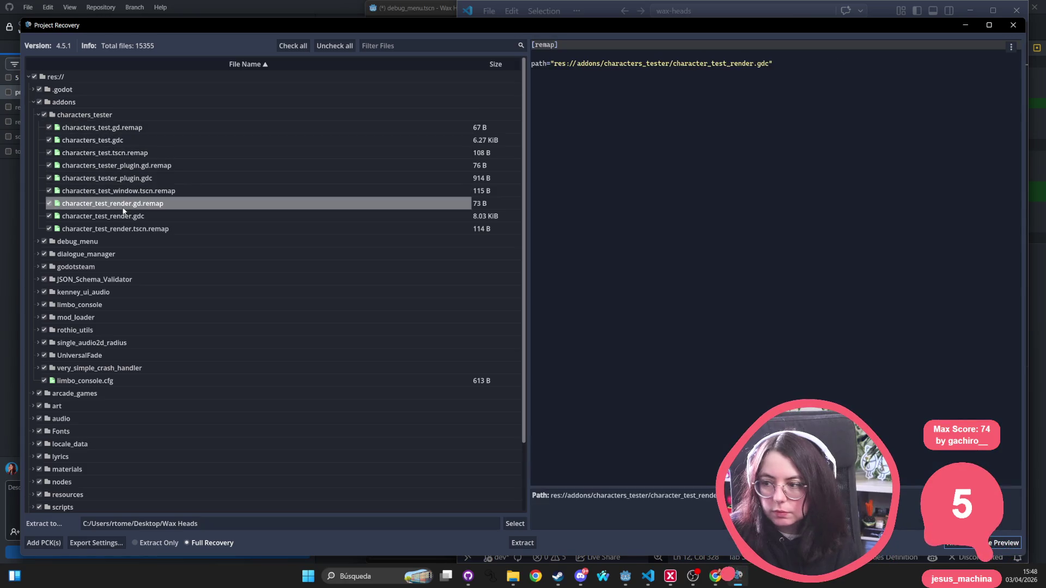
{"action": "left_click", "coordinate": [120, 217]}
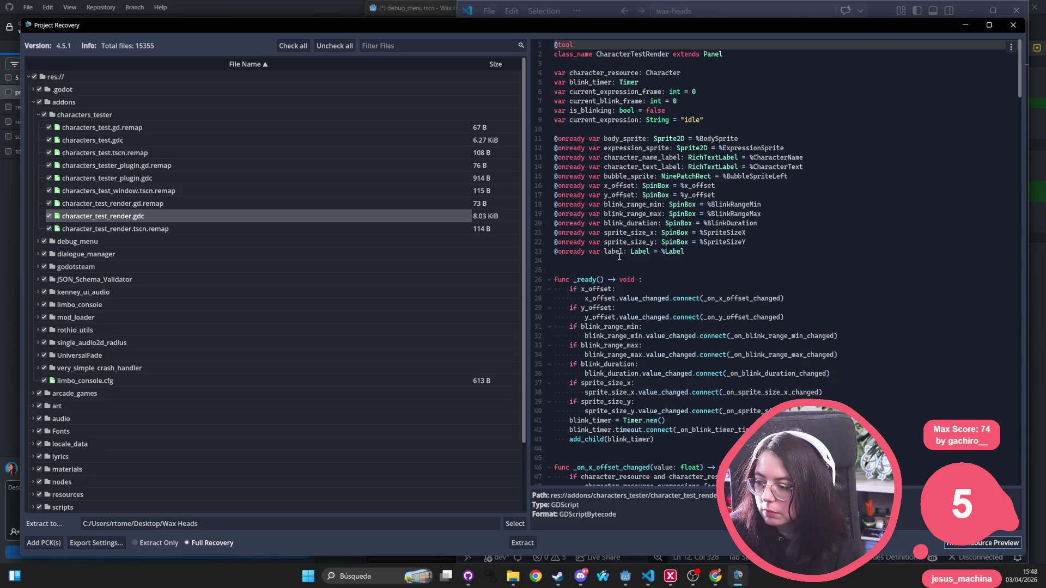
{"action": "scroll", "coordinate": [618, 252], "scroll_direction": "down", "scroll_amount": 4}
{"action": "scroll", "coordinate": [618, 252], "scroll_direction": "down", "scroll_amount": 20}
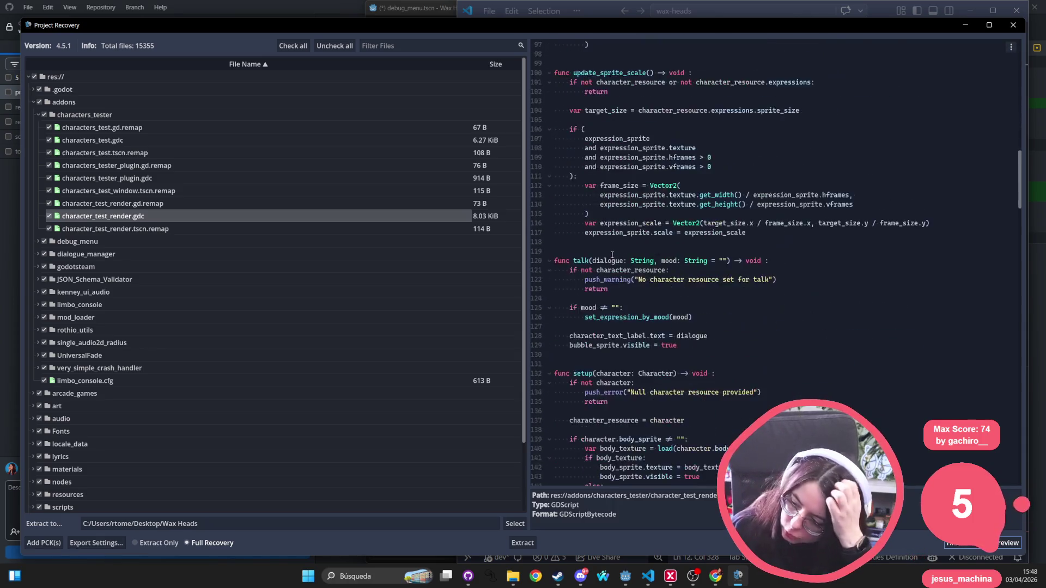
{"action": "scroll", "coordinate": [612, 252], "scroll_direction": "down", "scroll_amount": 20}
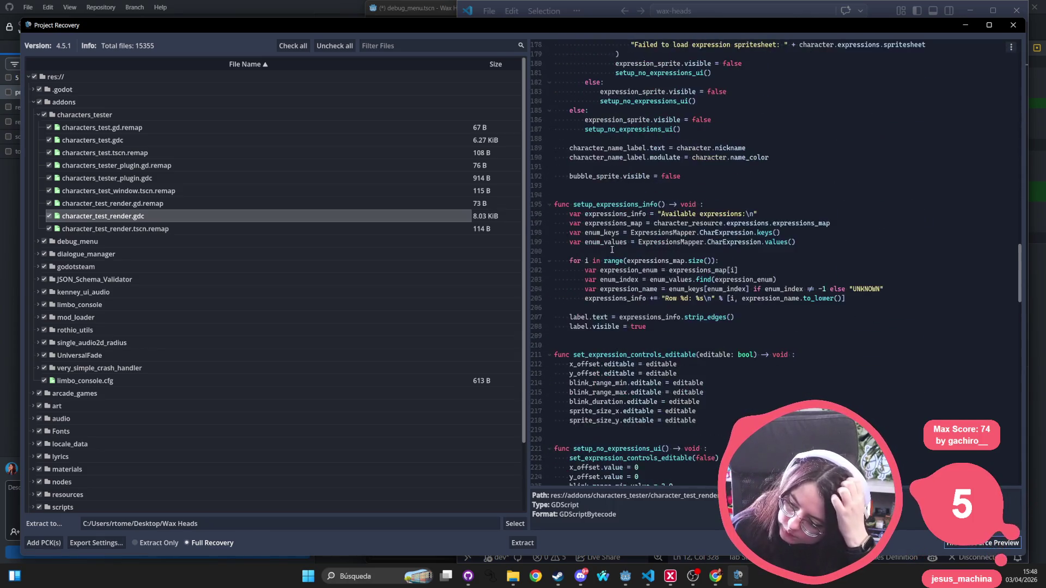
{"action": "scroll", "coordinate": [612, 252], "scroll_direction": "down", "scroll_amount": 20}
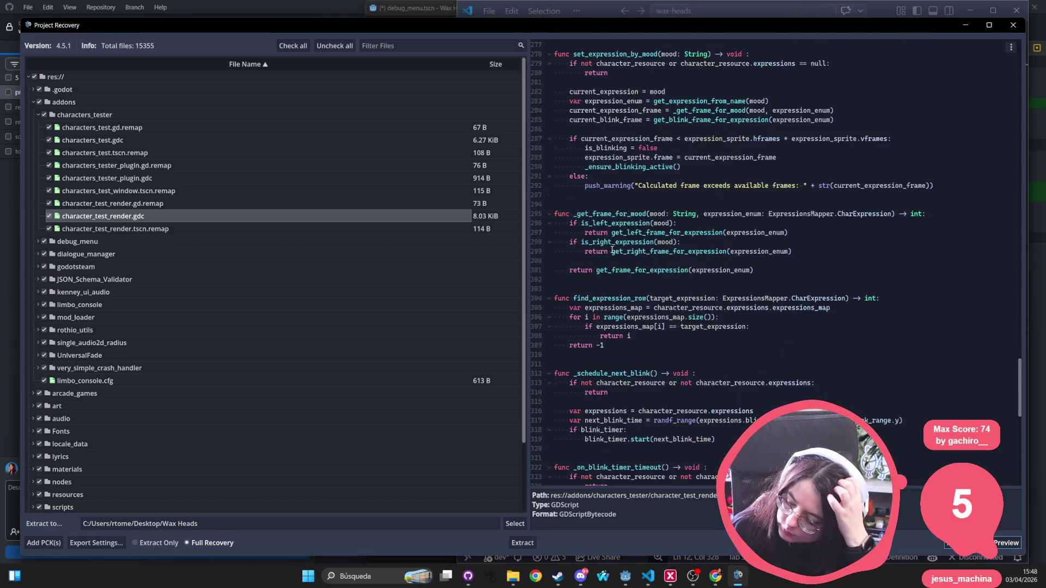
{"action": "scroll", "coordinate": [612, 250], "scroll_direction": "down", "scroll_amount": 13}
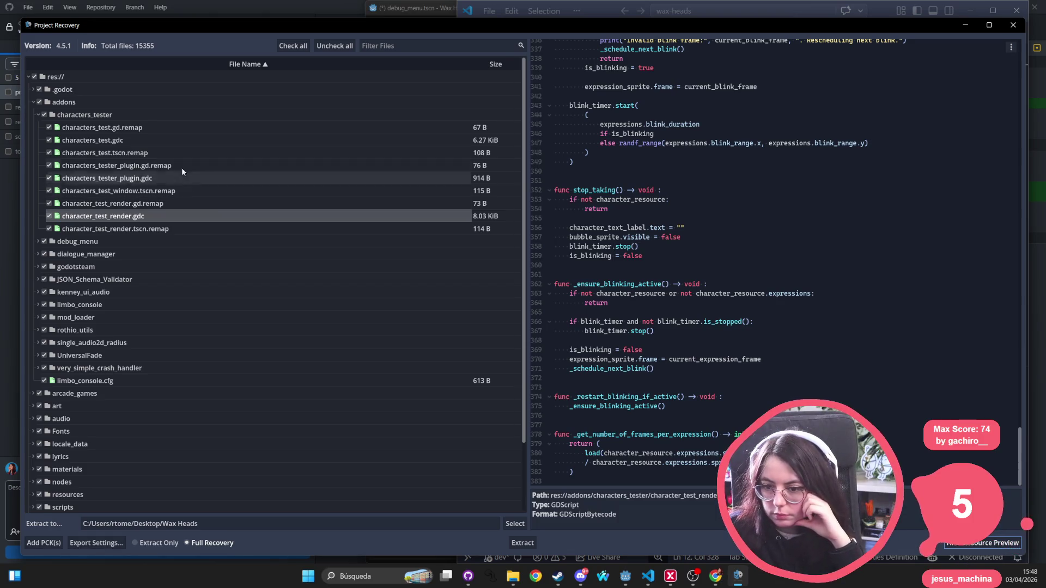
{"action": "left_click", "coordinate": [181, 131]}
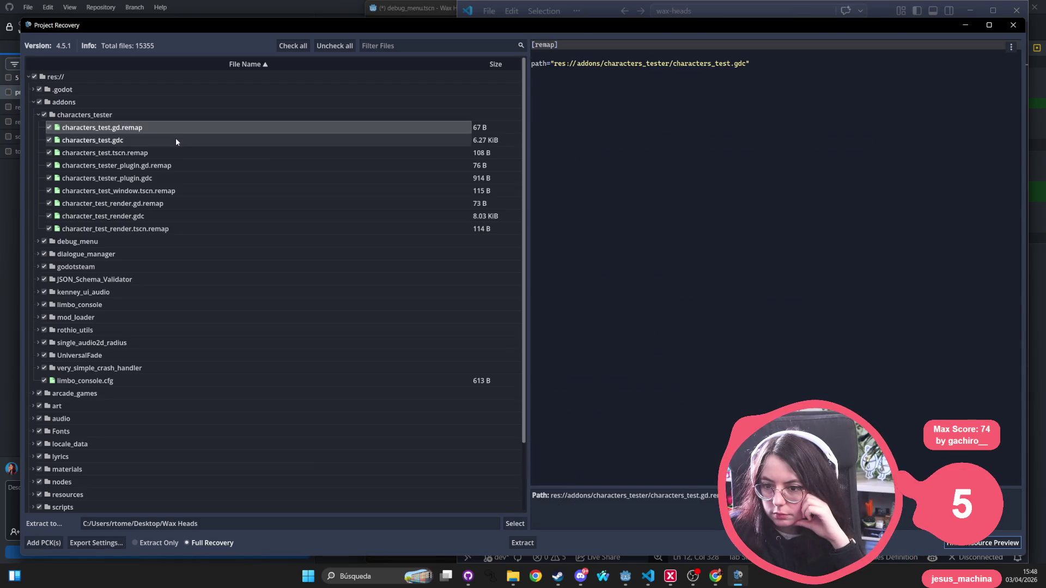
Step: Preview characters_test.gdc, highlight its line-21 push_error call, and collapse addons
{"action": "left_click", "coordinate": [176, 141]}
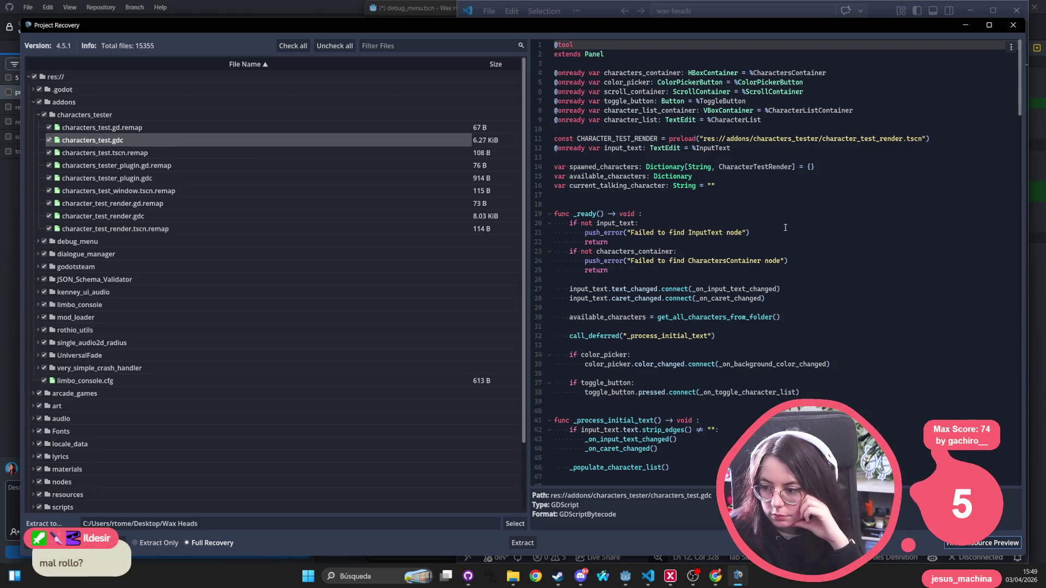
{"action": "left_click_drag", "start_coordinate": [779, 235], "coordinate": [570, 233]}
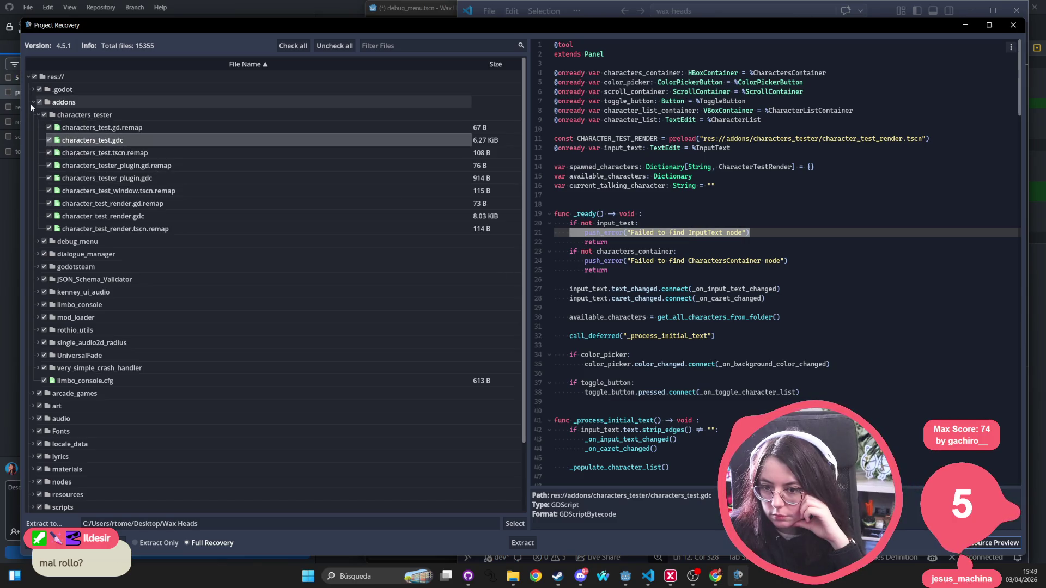
{"action": "left_click", "coordinate": [32, 102]}
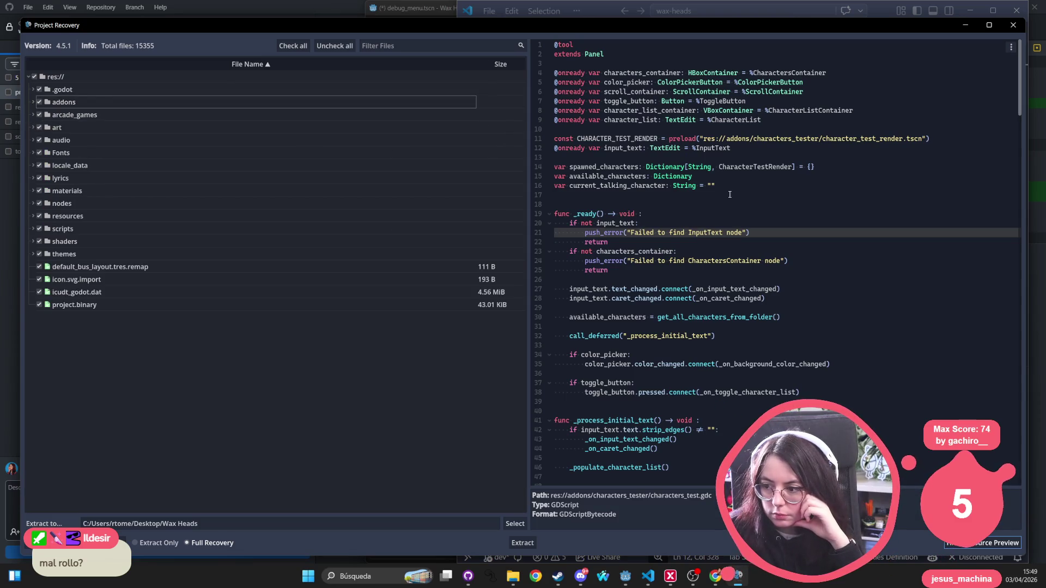
{"action": "scroll", "coordinate": [729, 195], "scroll_direction": "down", "scroll_amount": 20}
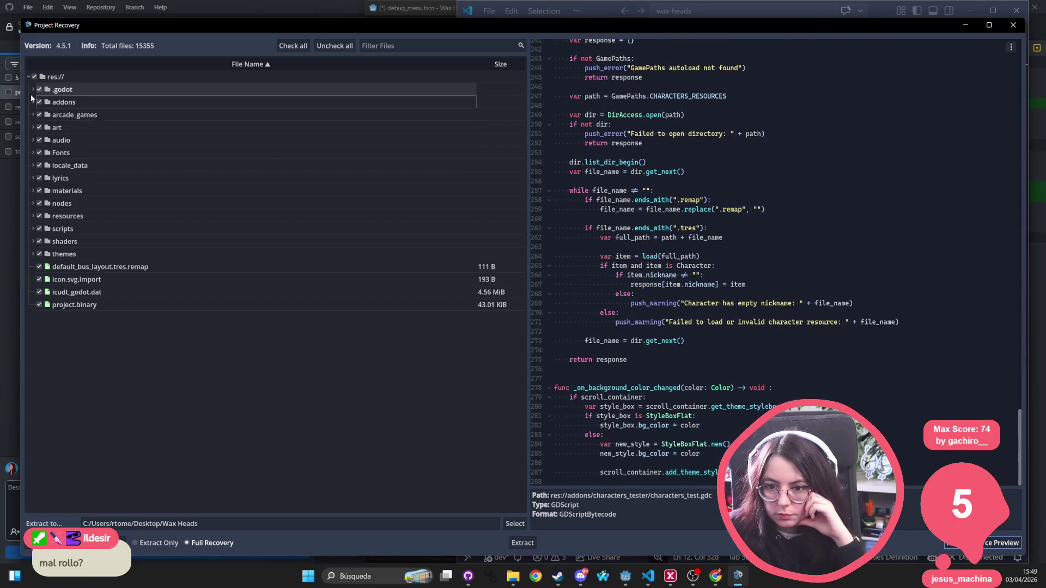
{"action": "left_click", "coordinate": [34, 126]}
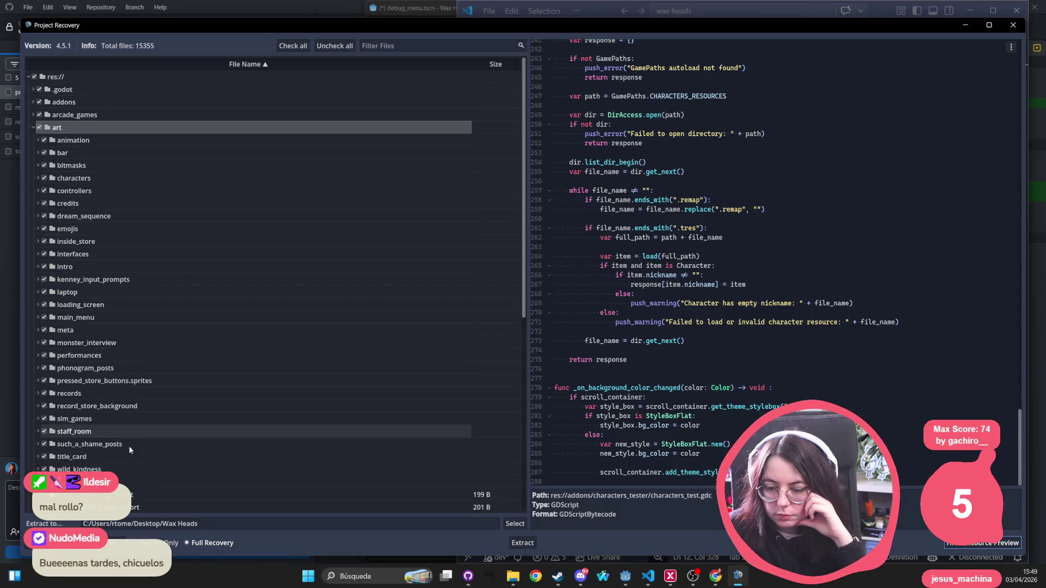
{"action": "left_click", "coordinate": [37, 154]}
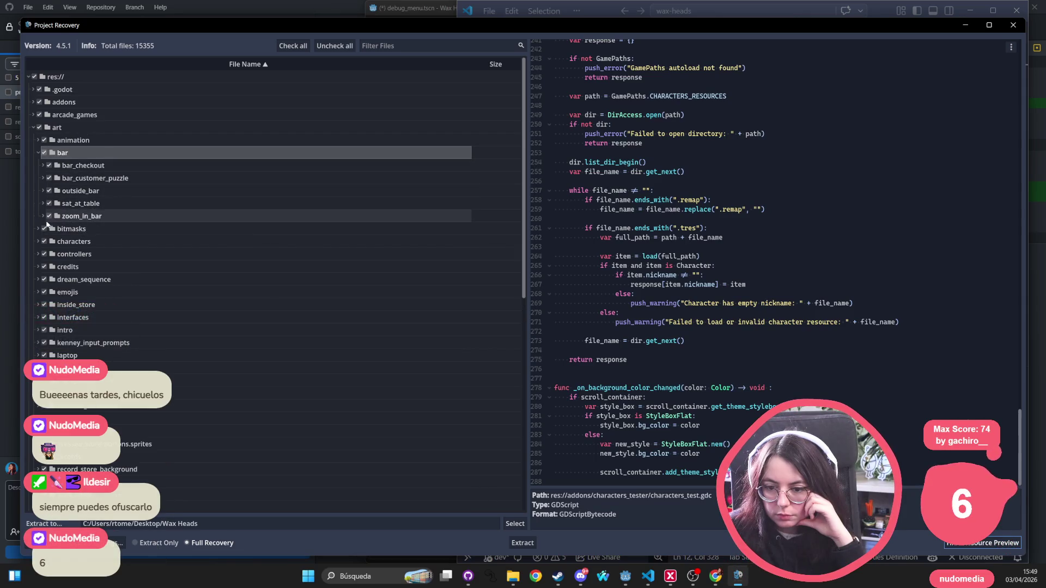
{"action": "left_click", "coordinate": [41, 216]}
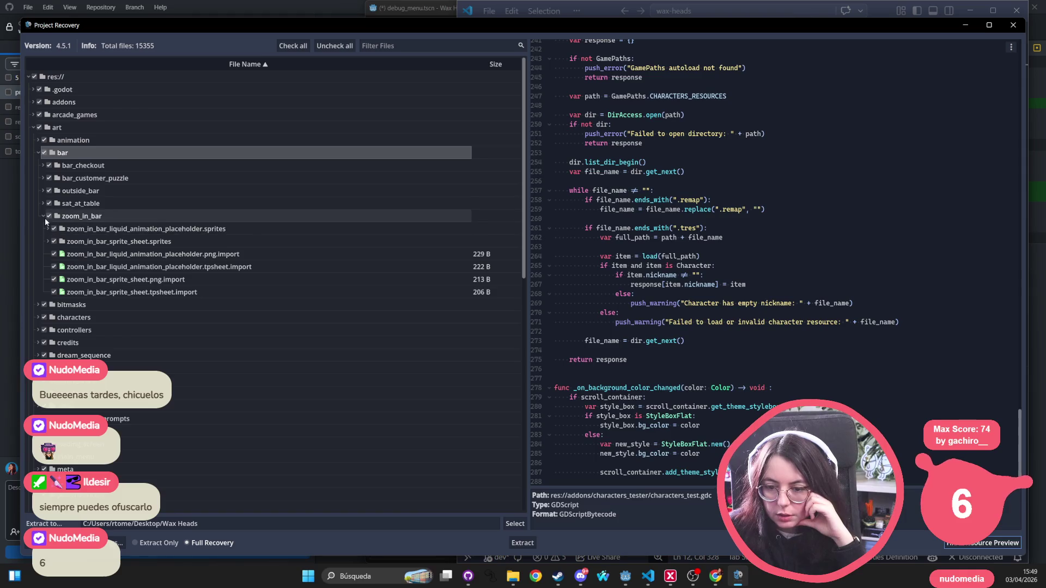
{"action": "left_click", "coordinate": [111, 254]}
{"action": "left_click", "coordinate": [113, 267]}
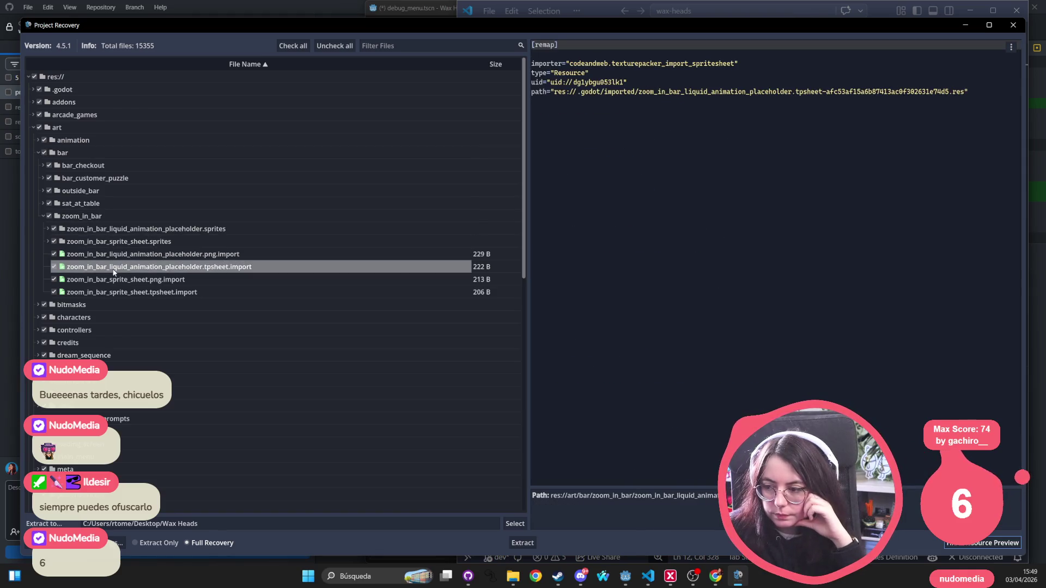
{"action": "left_click", "coordinate": [112, 279]}
{"action": "left_click", "coordinate": [112, 292]}
{"action": "left_click", "coordinate": [77, 241]}
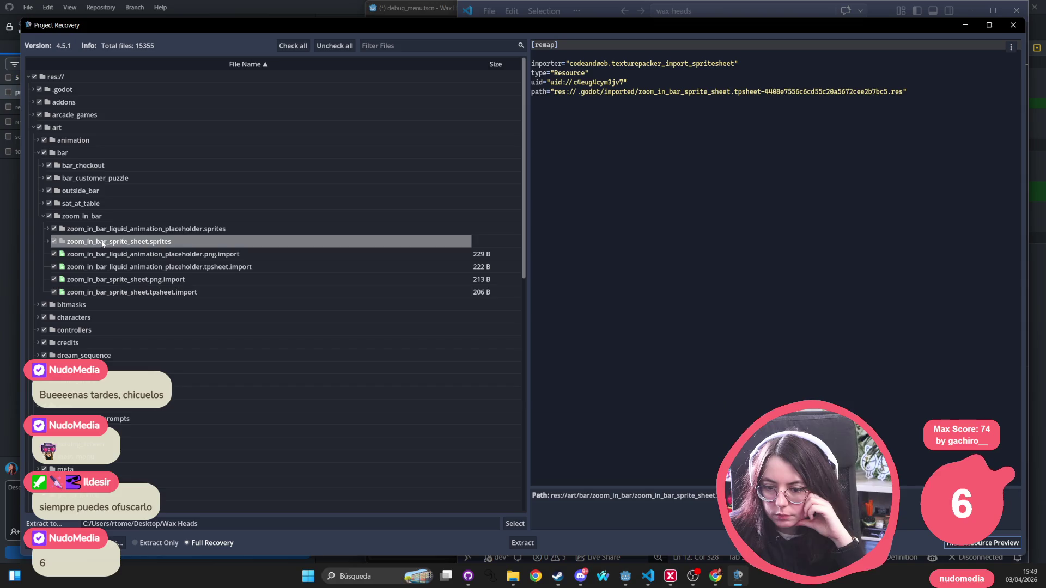
{"action": "left_click", "coordinate": [48, 242]}
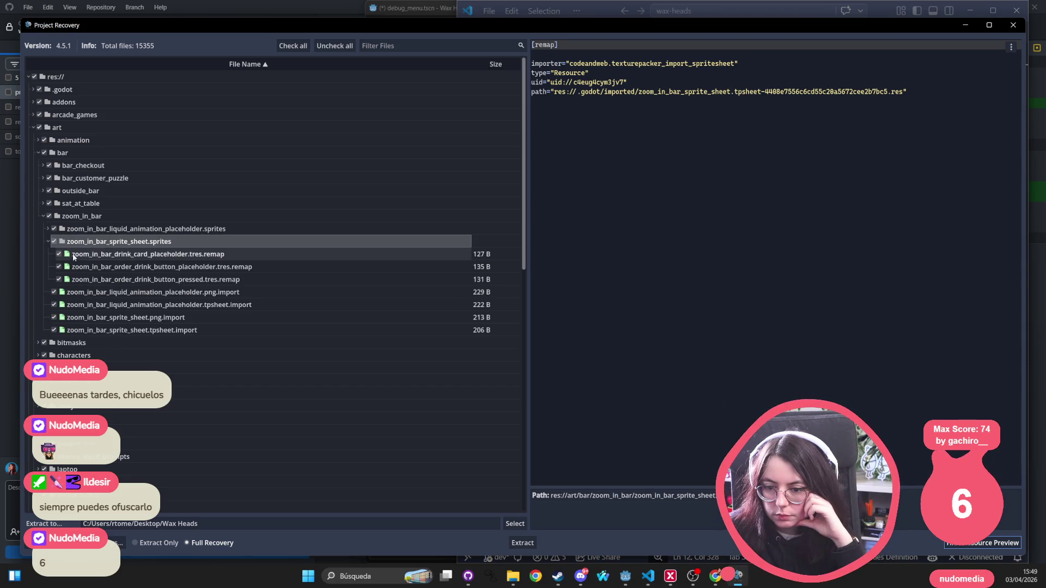
{"action": "left_click", "coordinate": [74, 253]}
{"action": "left_click", "coordinate": [132, 267]}
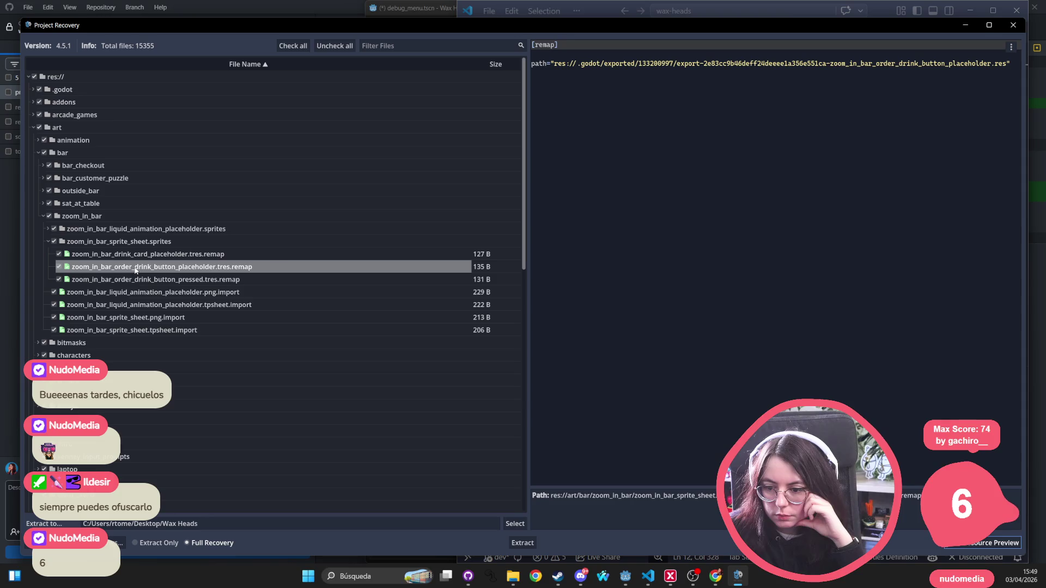
{"action": "left_click", "coordinate": [124, 279]}
{"action": "left_click", "coordinate": [47, 229]}
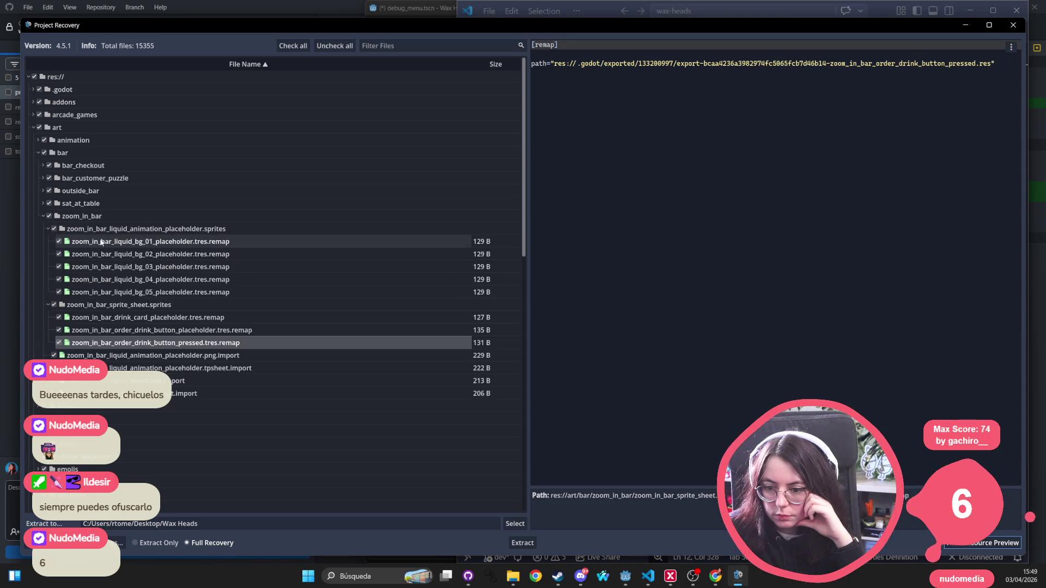
{"action": "left_click", "coordinate": [43, 215]}
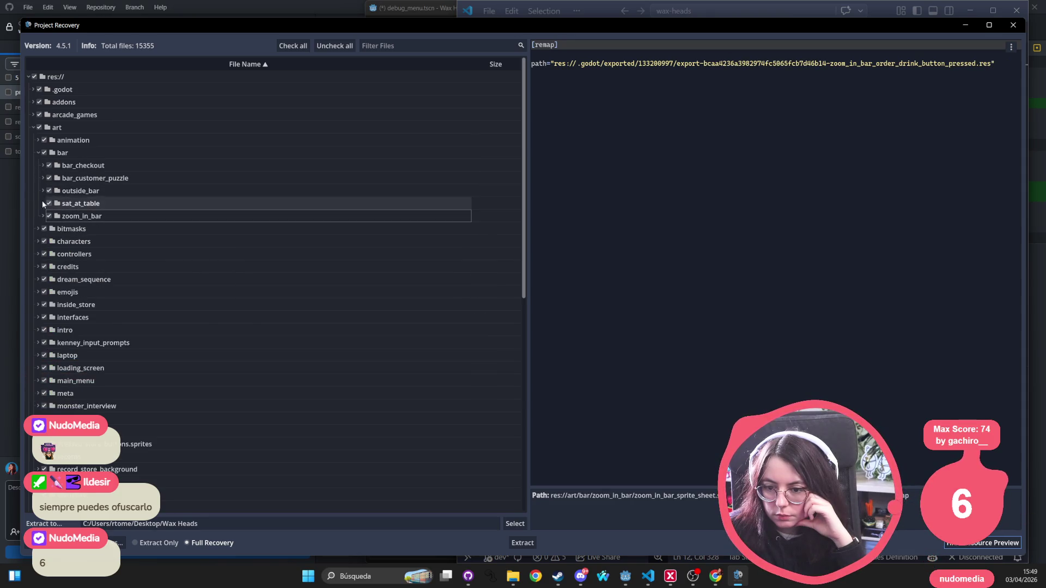
{"action": "left_click", "coordinate": [61, 152]}
{"action": "scroll", "coordinate": [129, 313], "scroll_direction": "down", "scroll_amount": 10}
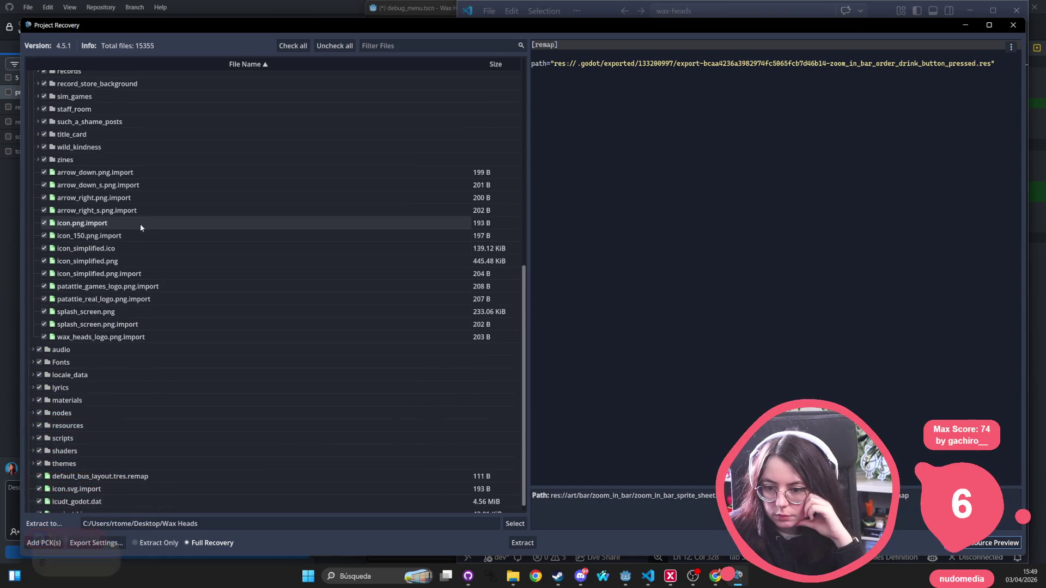
{"action": "left_click", "coordinate": [140, 223]}
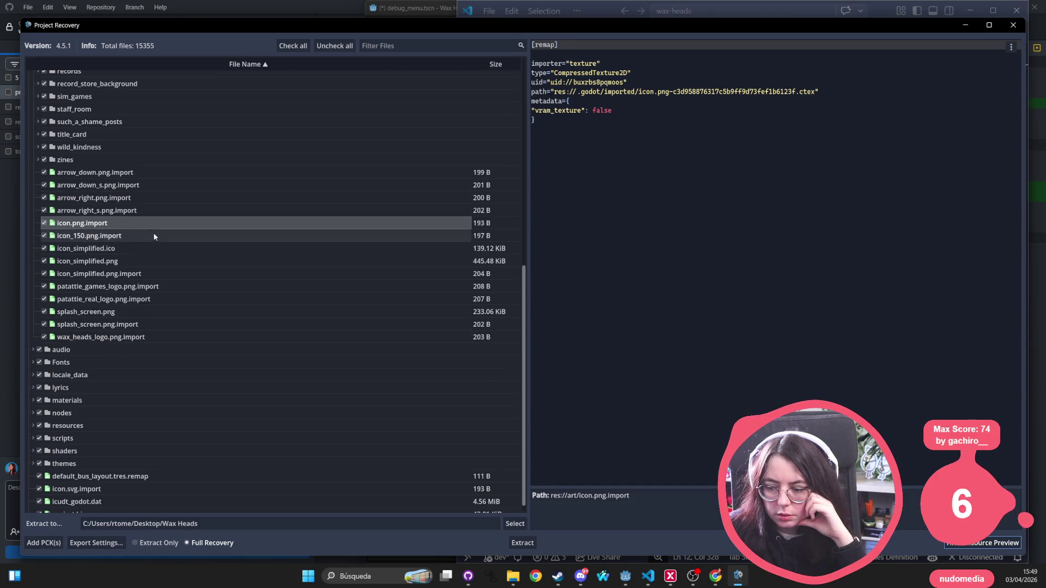
{"action": "scroll", "coordinate": [156, 234], "scroll_direction": "up", "scroll_amount": 10}
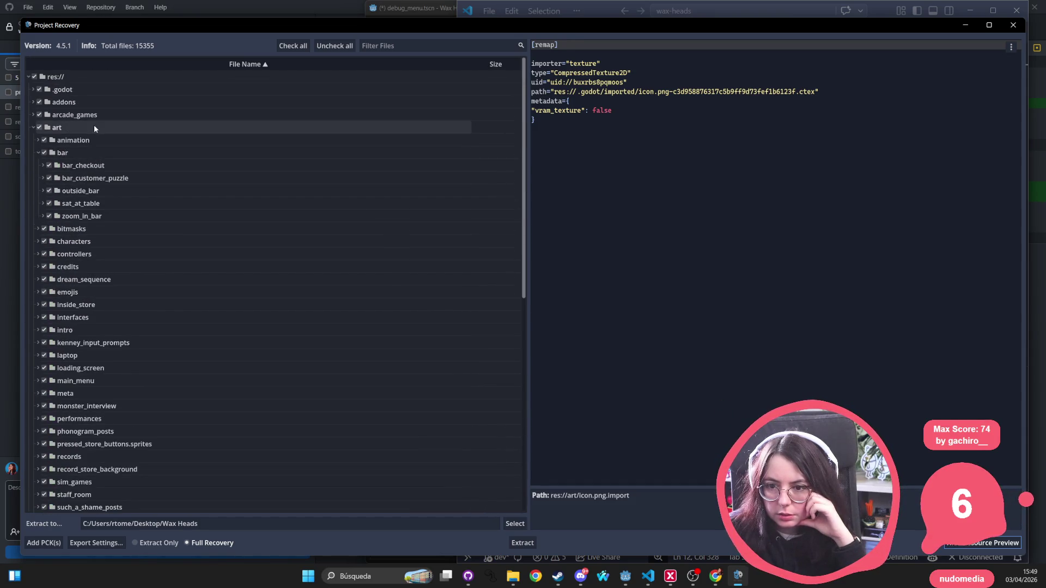
{"action": "left_click", "coordinate": [38, 153]}
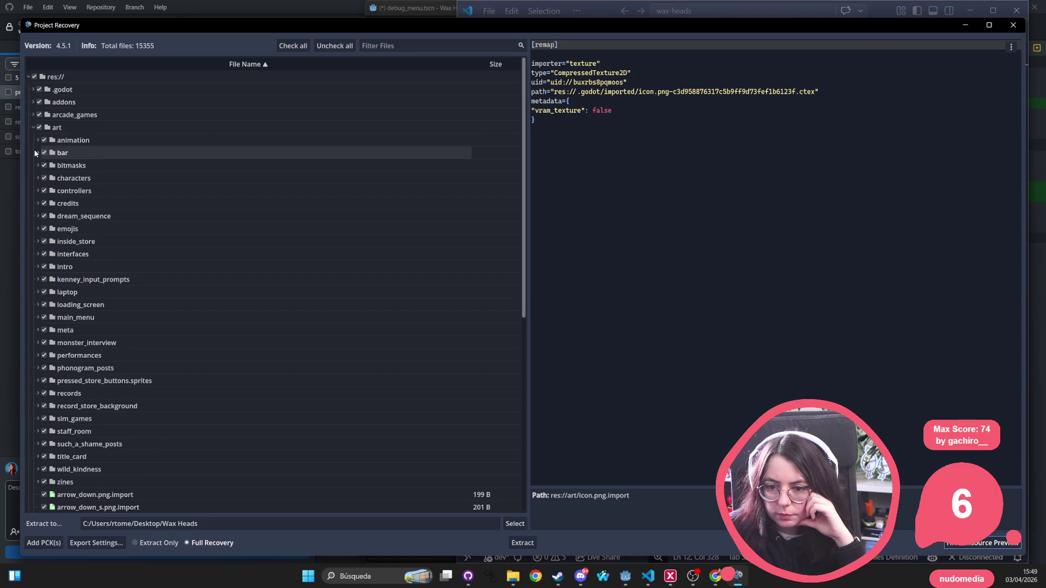
{"action": "scroll", "coordinate": [75, 181], "scroll_direction": "down", "scroll_amount": 5}
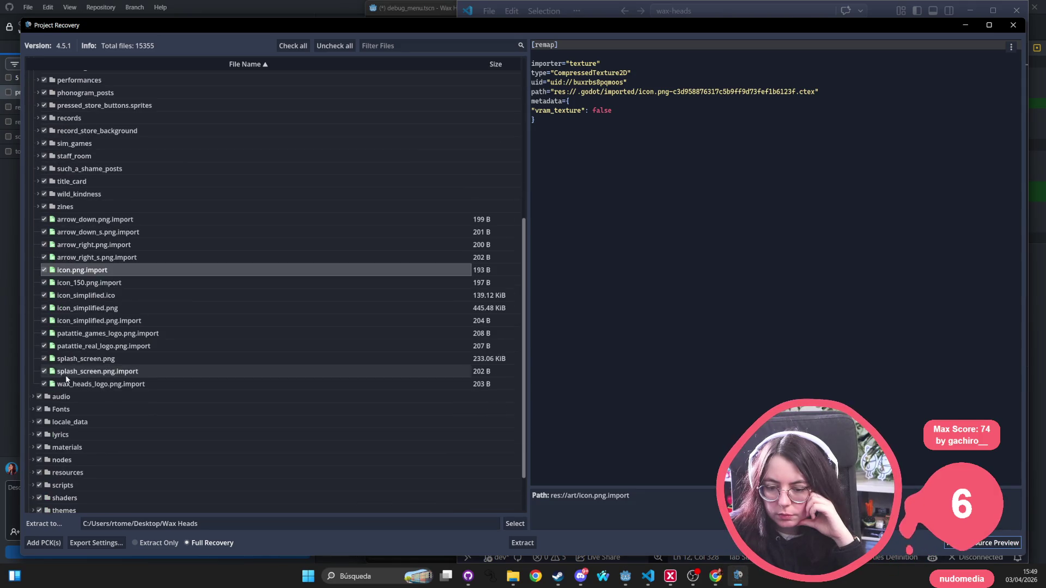
{"action": "scroll", "coordinate": [96, 194], "scroll_direction": "up", "scroll_amount": 5}
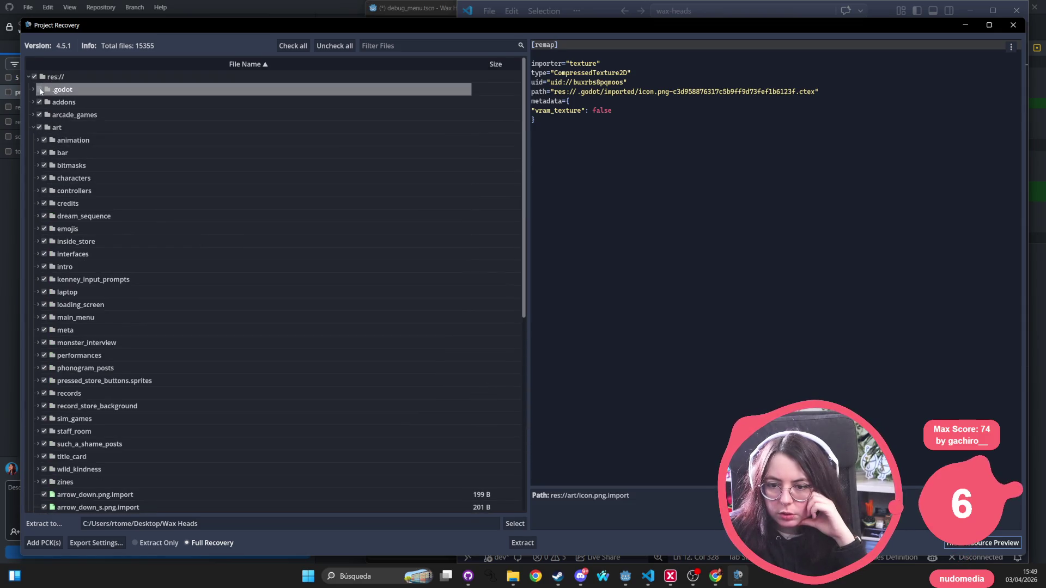
{"action": "left_click", "coordinate": [34, 89]}
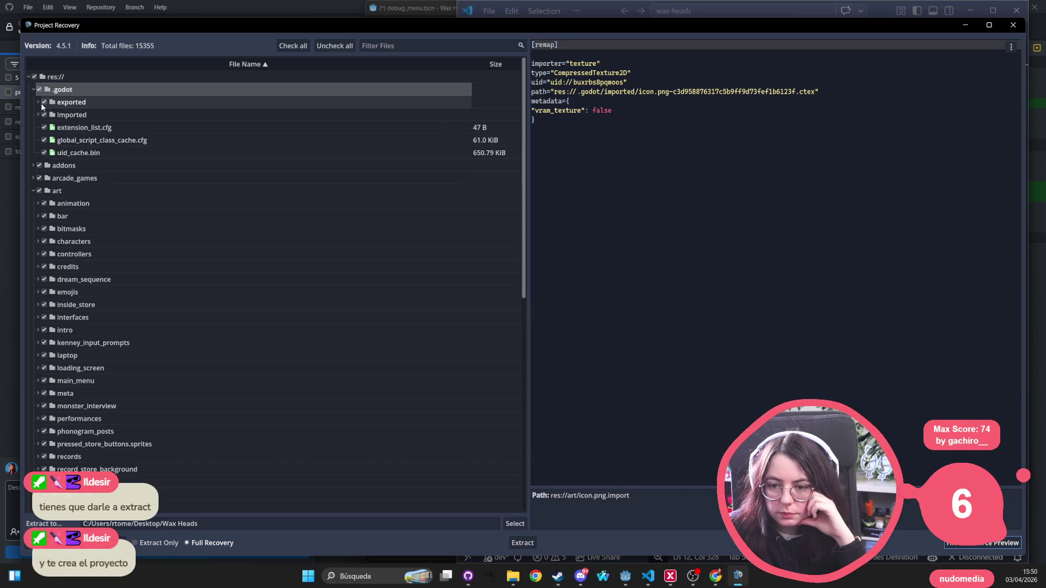
Step: Expand the themes folder and preview icudt_godot.dat and the root icon.svg.import
{"action": "scroll", "coordinate": [98, 218], "scroll_direction": "down", "scroll_amount": 6}
{"action": "scroll", "coordinate": [98, 231], "scroll_direction": "down", "scroll_amount": 2}
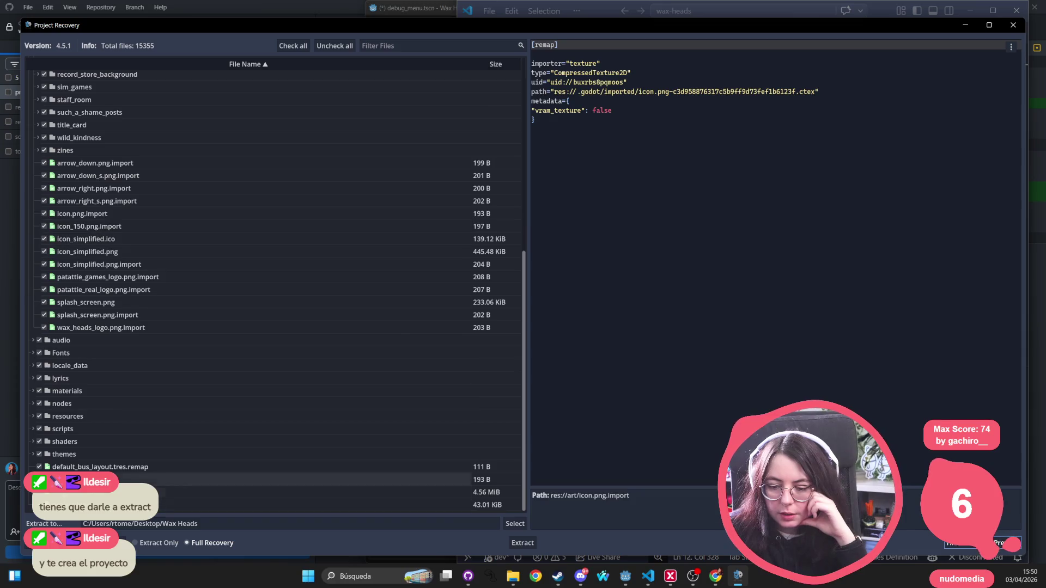
{"action": "left_click", "coordinate": [33, 455]}
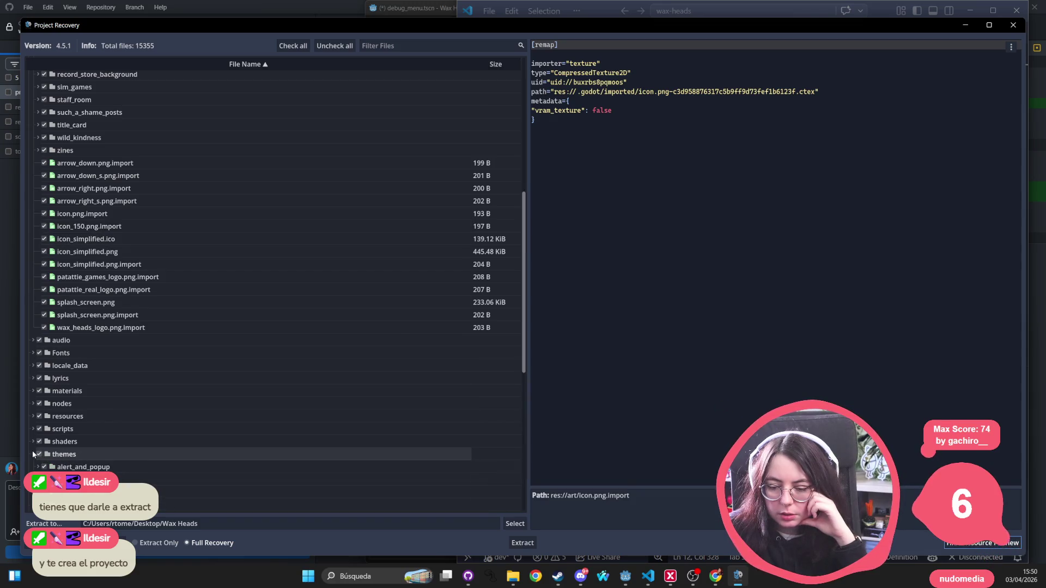
{"action": "scroll", "coordinate": [51, 440], "scroll_direction": "down", "scroll_amount": 6}
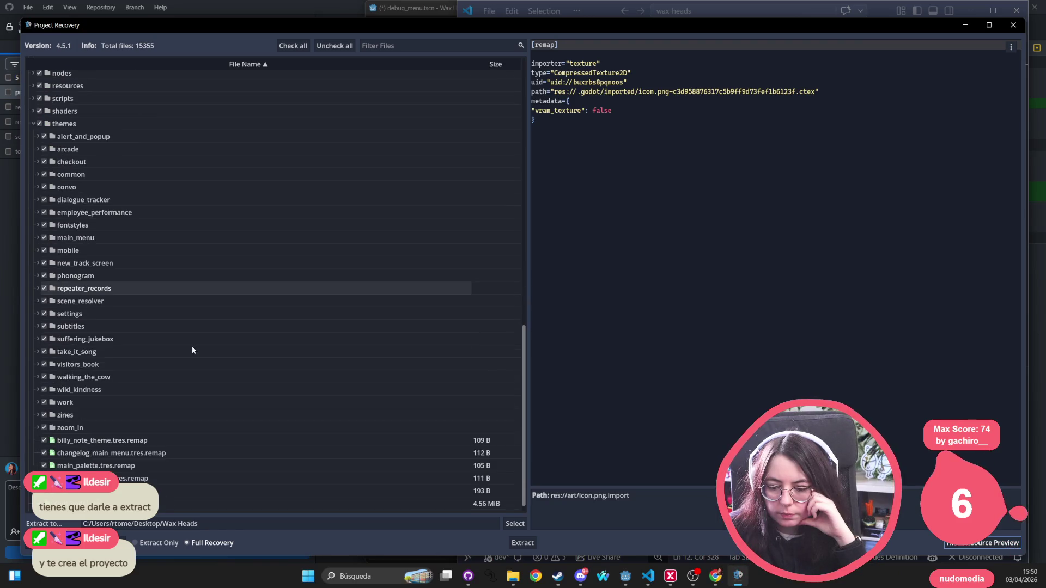
{"action": "scroll", "coordinate": [192, 350], "scroll_direction": "down", "scroll_amount": 1}
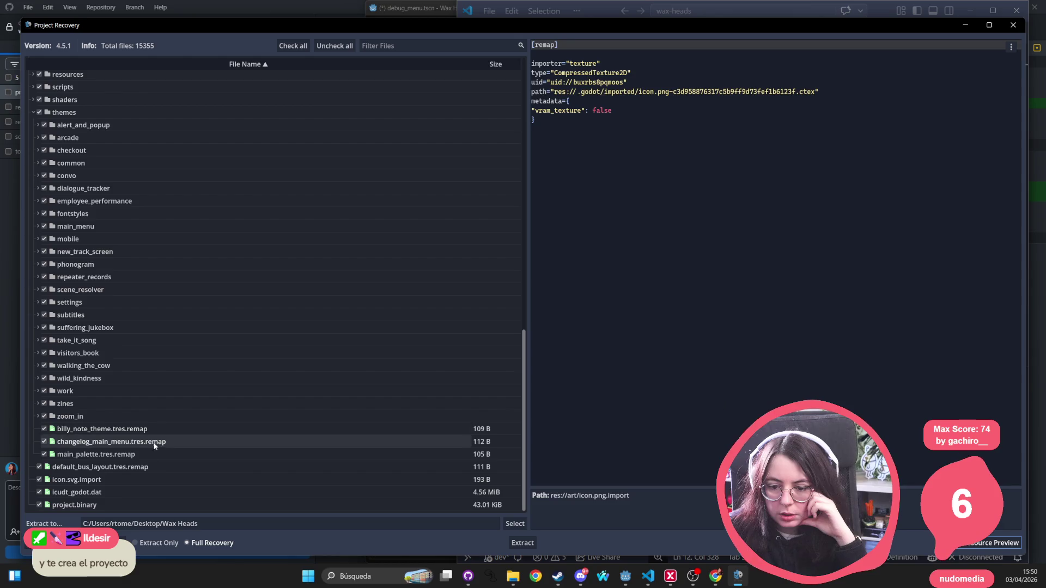
{"action": "left_click", "coordinate": [114, 491]}
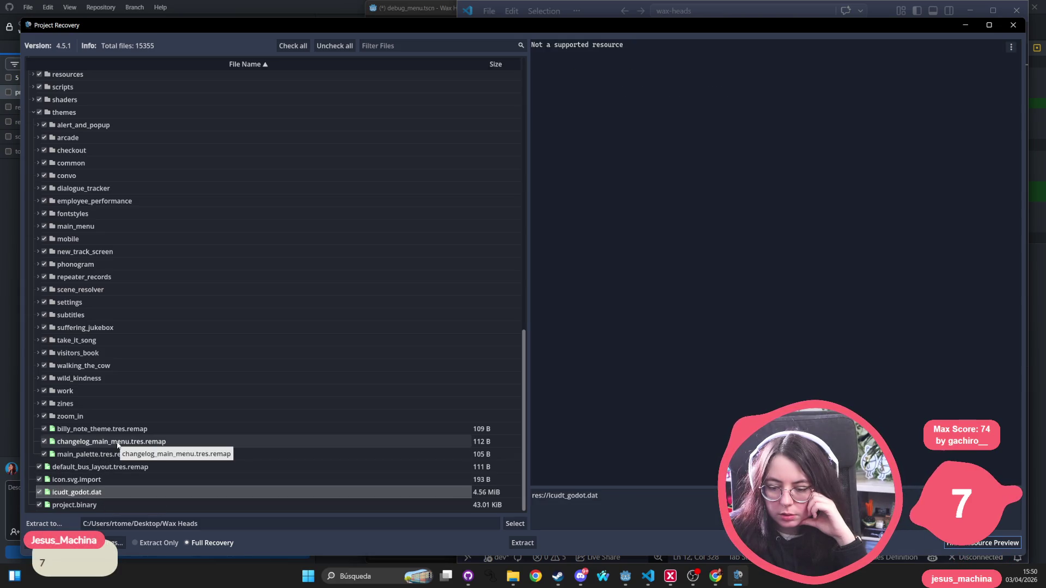
{"action": "left_click", "coordinate": [104, 479]}
Step: Collapse the themes and art folders, then focus the extraction destination path
{"action": "scroll", "coordinate": [119, 364], "scroll_direction": "up", "scroll_amount": 3}
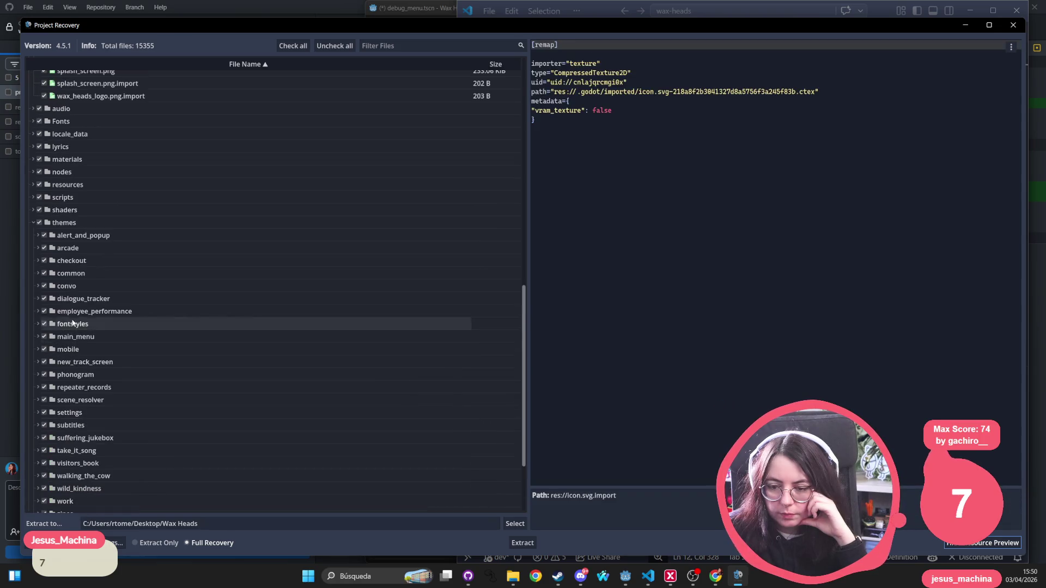
{"action": "scroll", "coordinate": [101, 312], "scroll_direction": "up", "scroll_amount": 3}
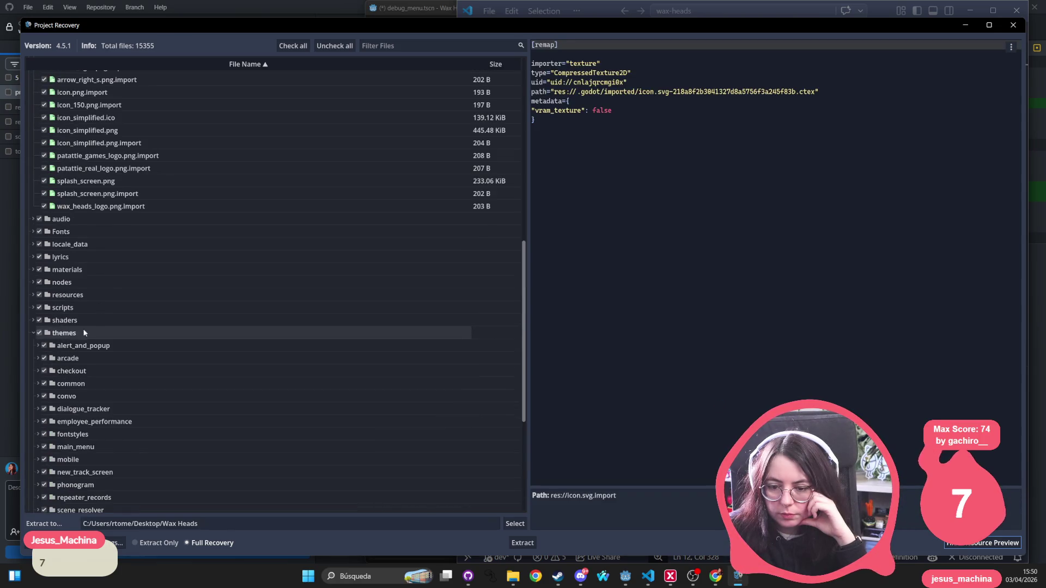
{"action": "left_click", "coordinate": [34, 333]}
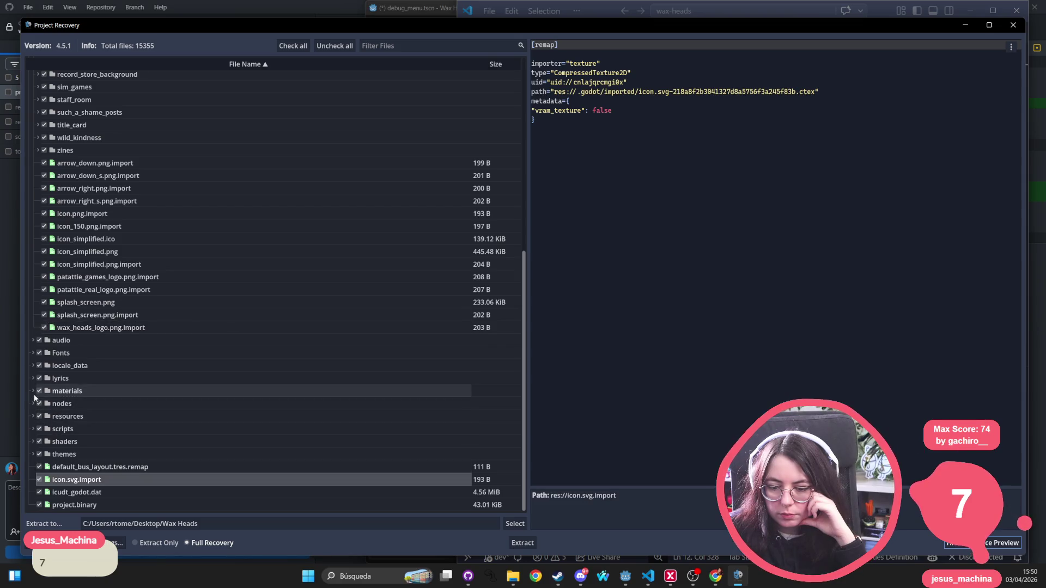
{"action": "scroll", "coordinate": [49, 172], "scroll_direction": "up", "scroll_amount": 10}
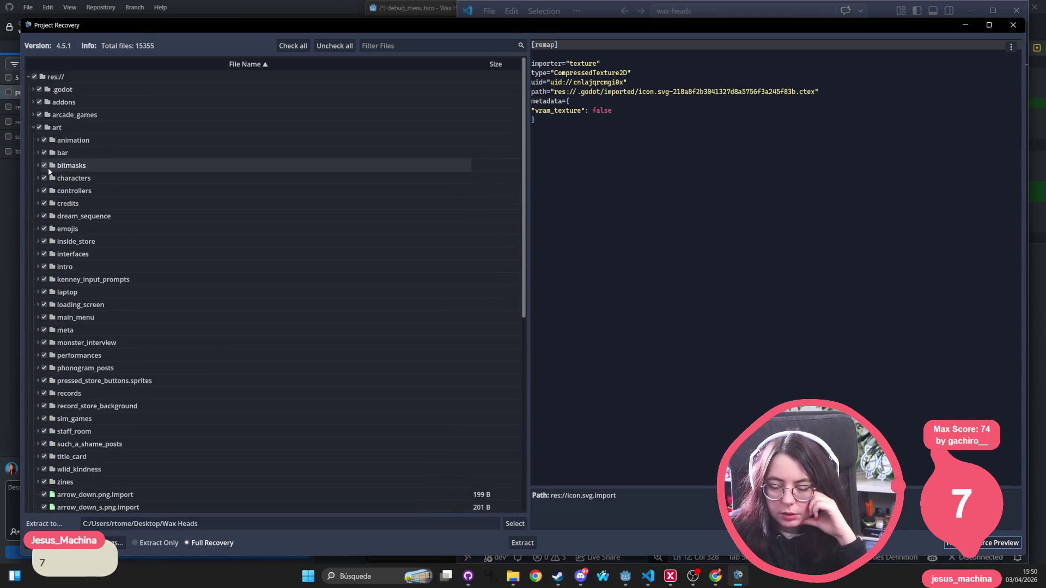
{"action": "left_click", "coordinate": [33, 127]}
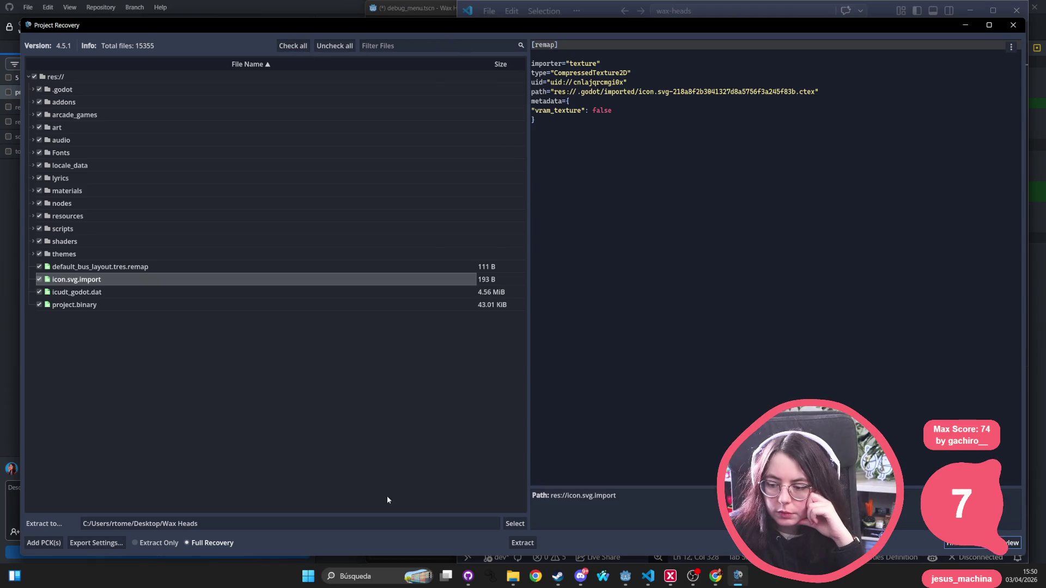
{"action": "left_click", "coordinate": [192, 524]}
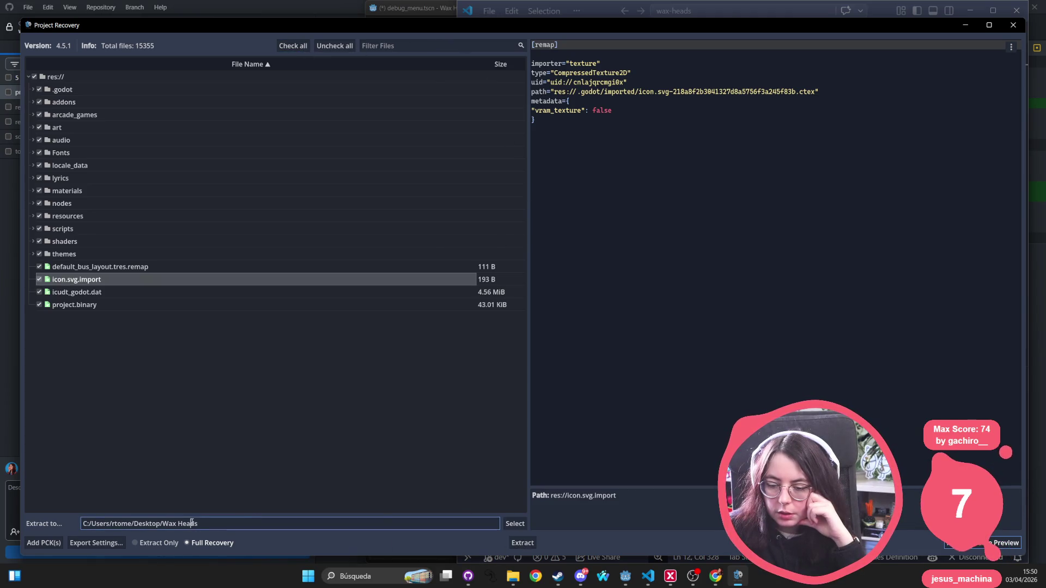
Step: Create a wax-heads-decompiled folder in C:/GodotProjects and choose it as the Extract to destination
{"action": "left_click", "coordinate": [515, 523]}
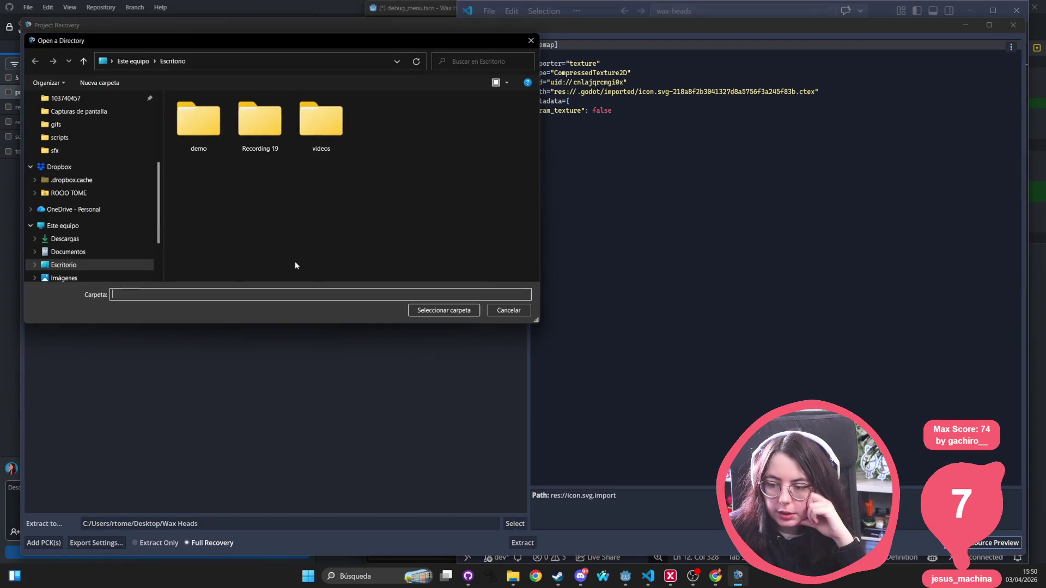
{"action": "scroll", "coordinate": [106, 152], "scroll_direction": "up", "scroll_amount": 3}
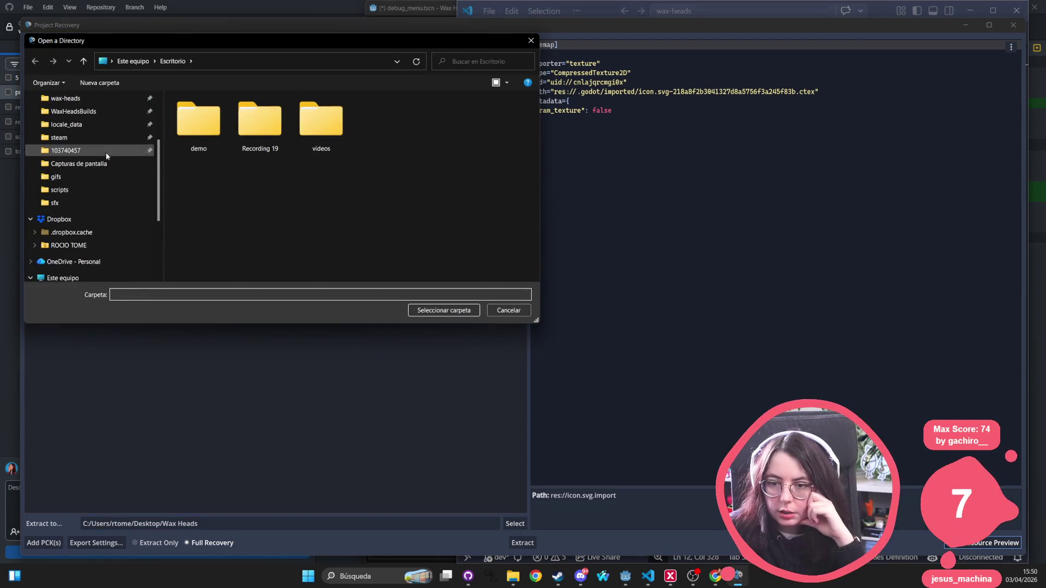
{"action": "left_click", "coordinate": [82, 138]}
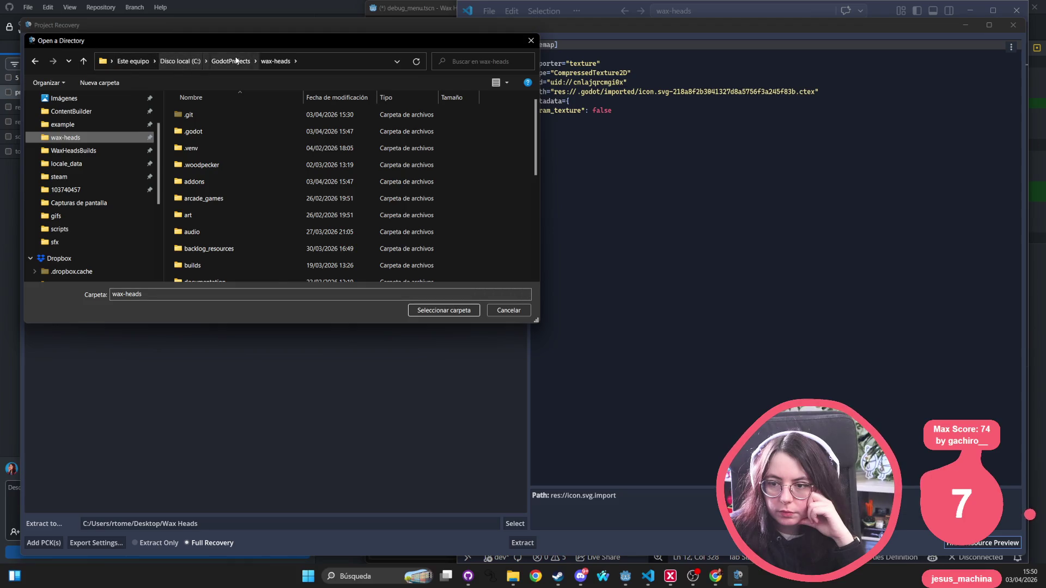
{"action": "left_click", "coordinate": [232, 61]}
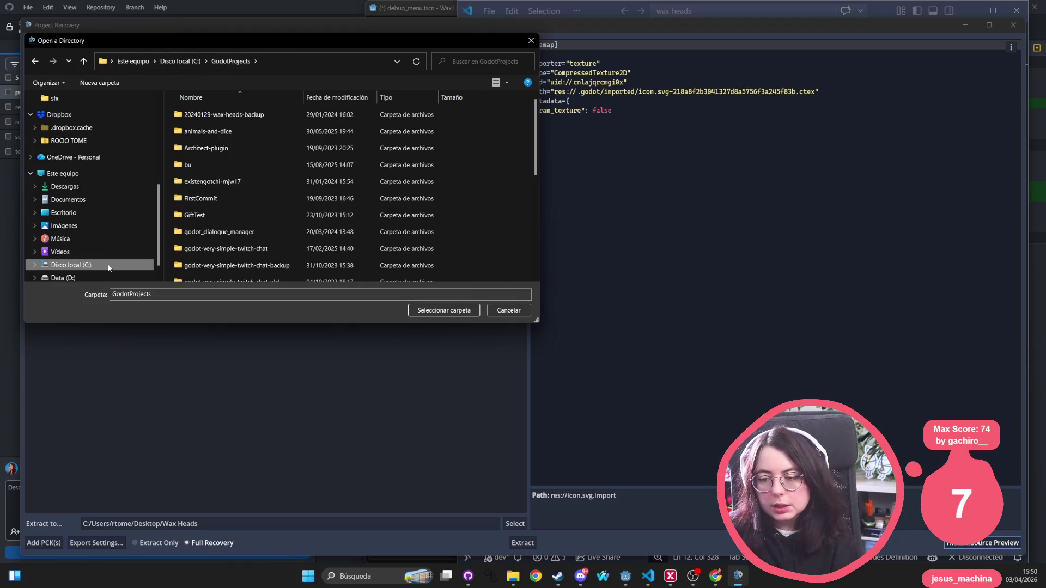
{"action": "left_click", "coordinate": [99, 82]}
{"action": "type", "text": "wax"}
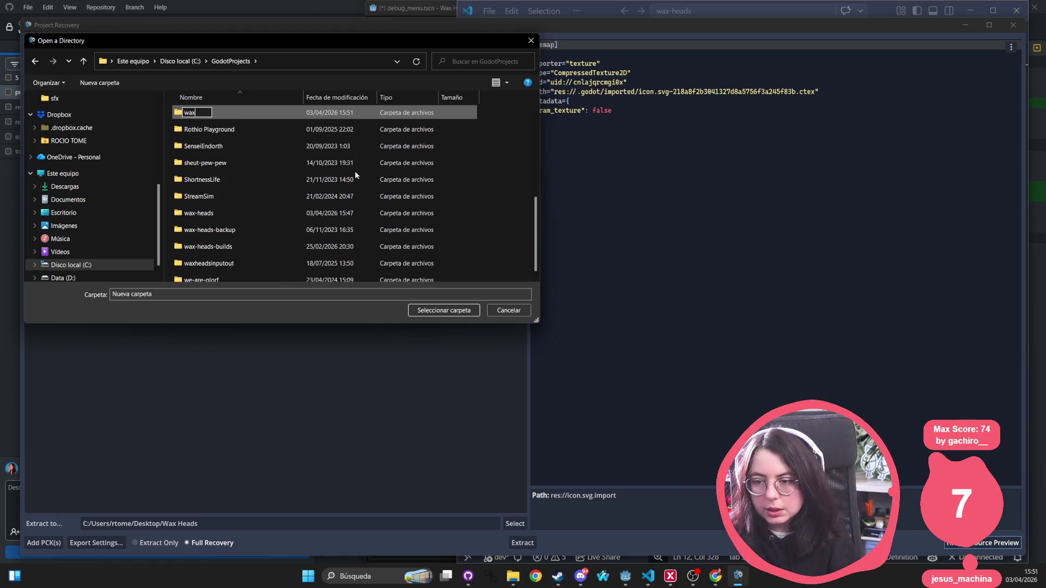
{"action": "type", "text": "-heads_"}
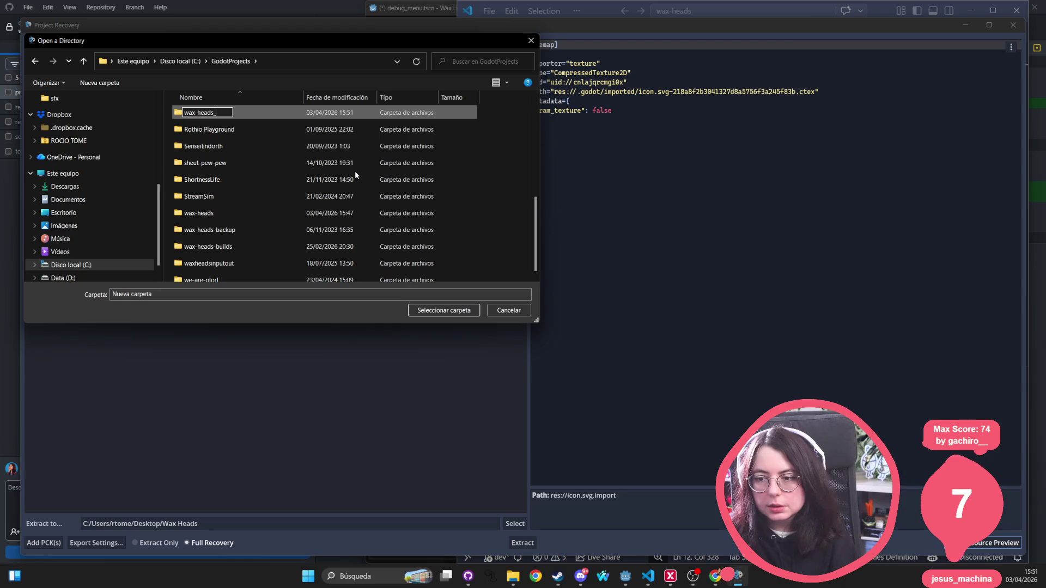
{"action": "key", "text": "BackSpace"}
{"action": "type", "text": "-decompiled"}
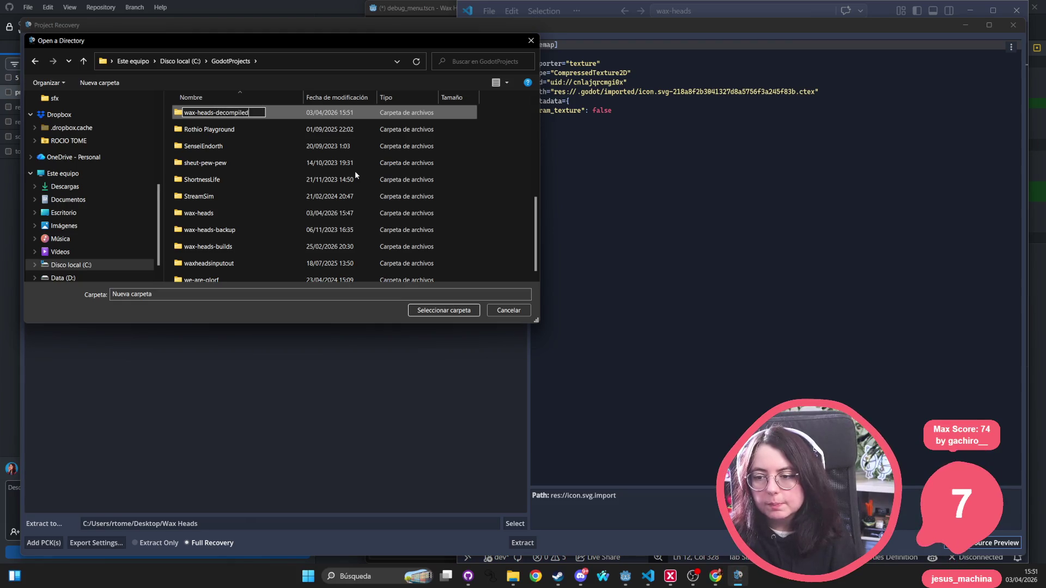
{"action": "key", "text": "Return"}
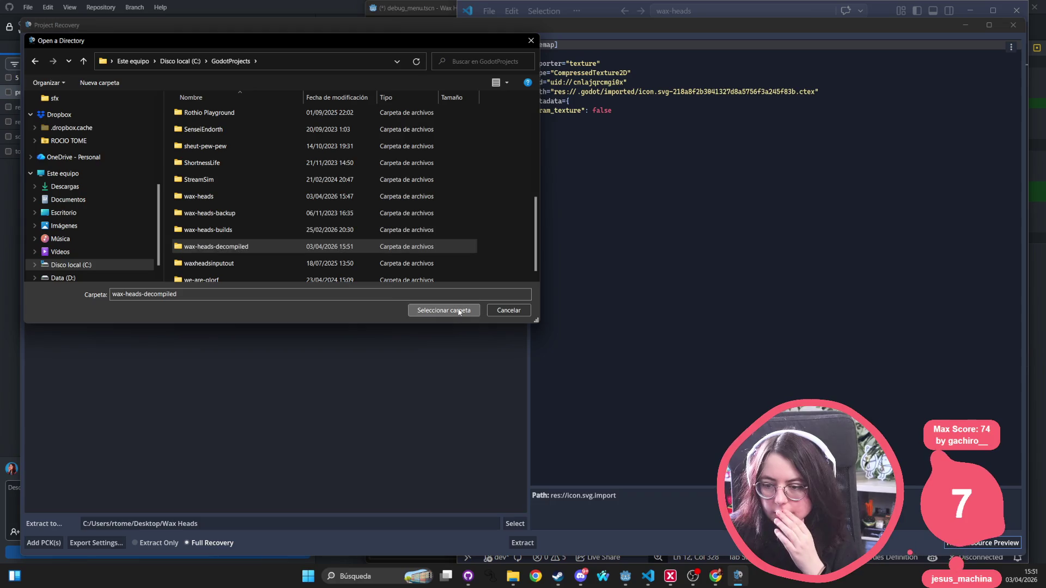
{"action": "left_click", "coordinate": [444, 310]}
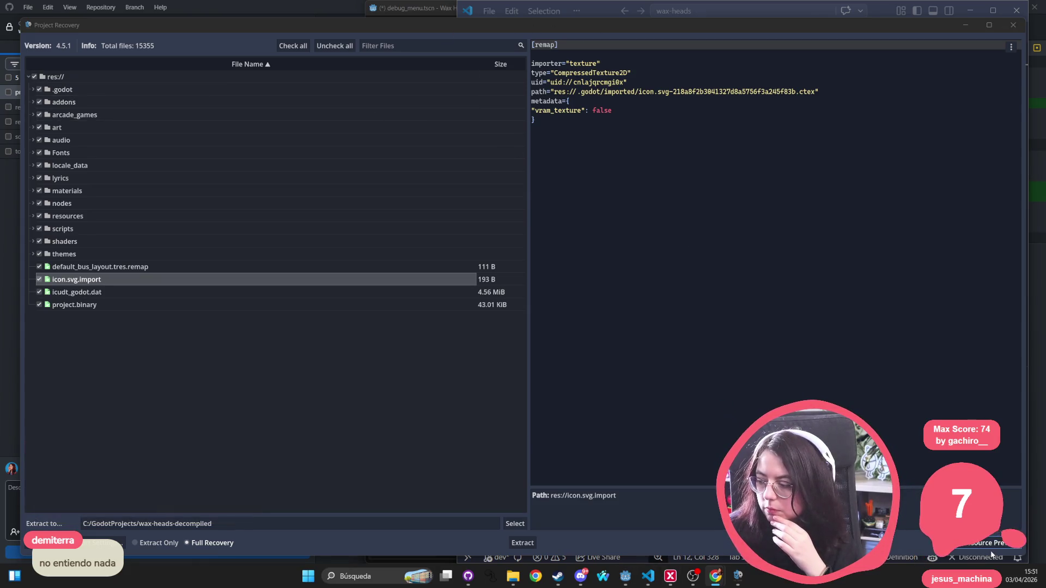
Step: Close the Project Recovery and Godot RE Tools windows
{"action": "left_click", "coordinate": [1022, 27]}
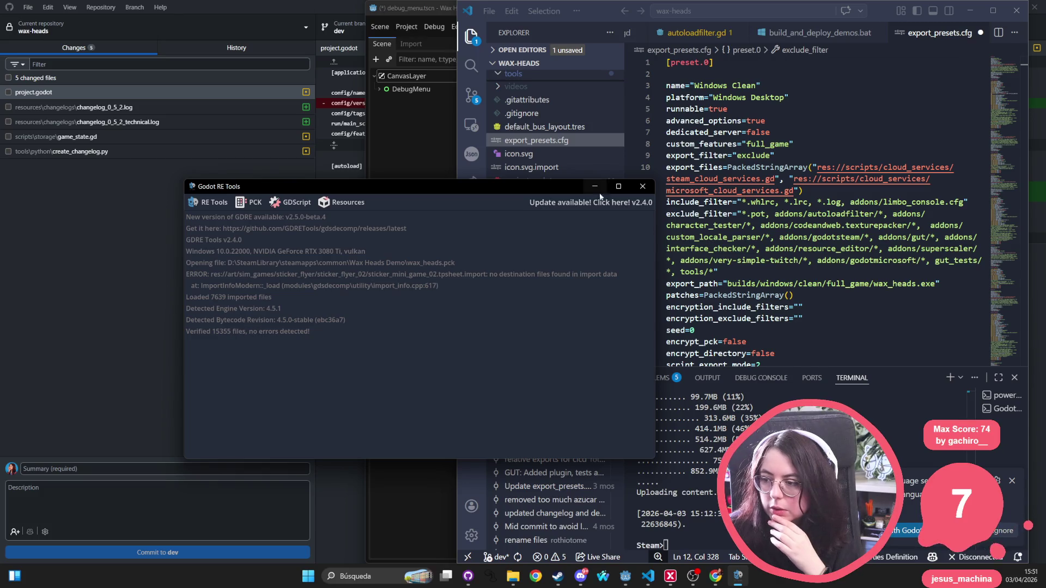
{"action": "left_click", "coordinate": [642, 185]}
{"action": "left_click", "coordinate": [831, 225]}
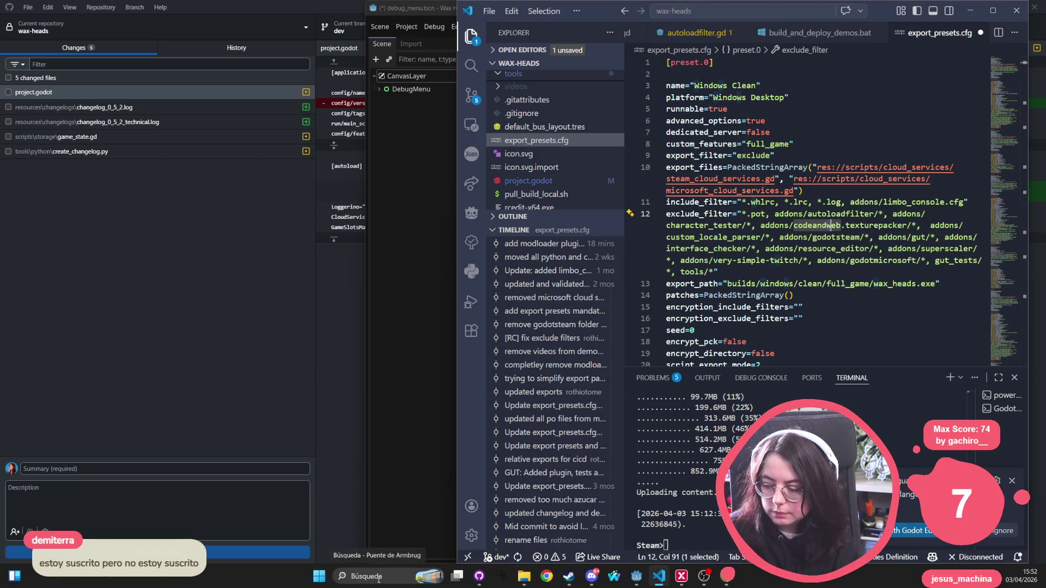
Step: Close the Wax Heads Godot editor, confirming the prompt, and relaunch Godot
{"action": "left_click", "coordinate": [637, 576]}
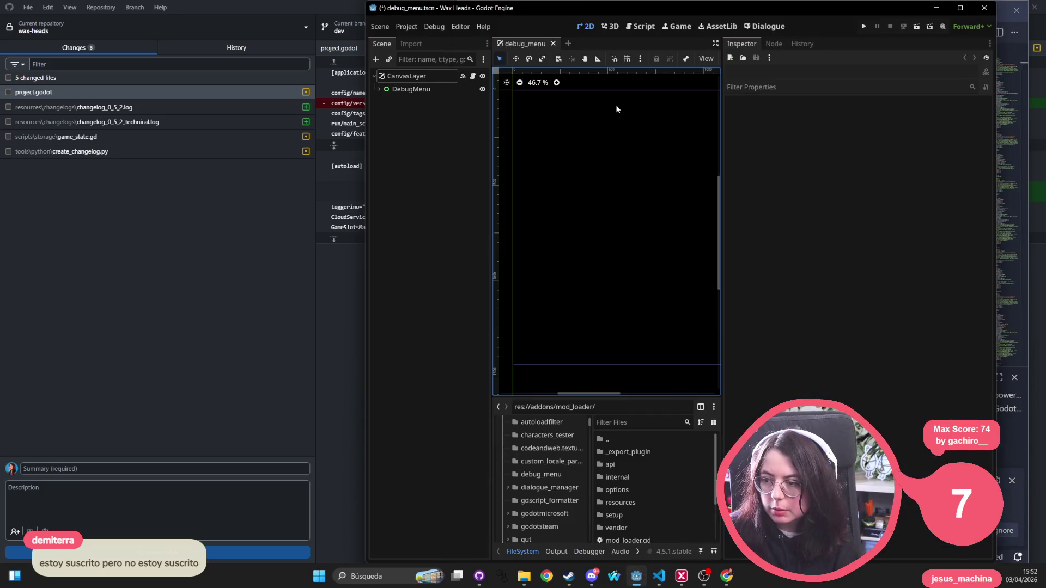
{"action": "left_click", "coordinate": [983, 7]}
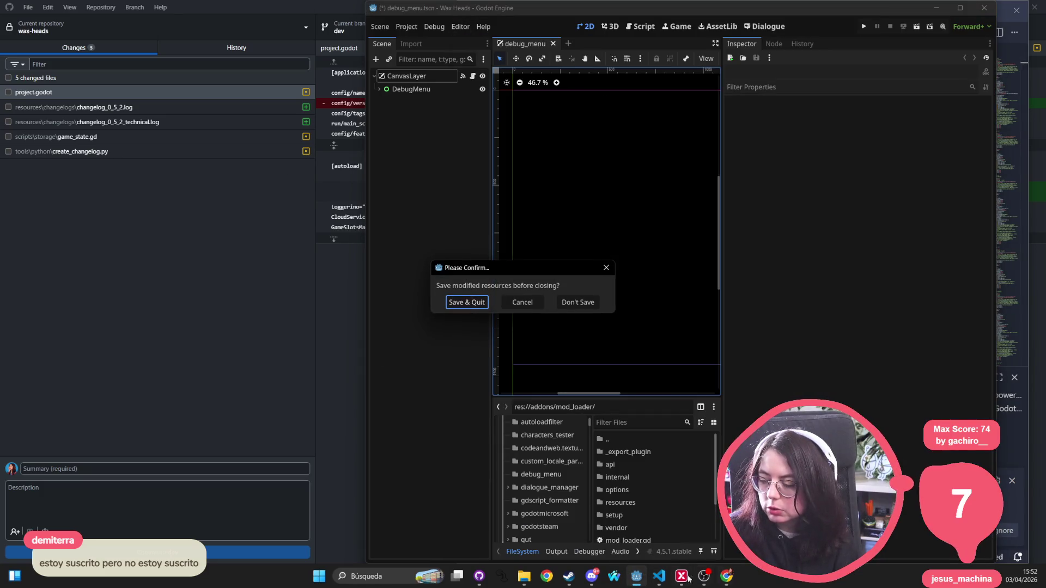
{"action": "left_click", "coordinate": [567, 302]}
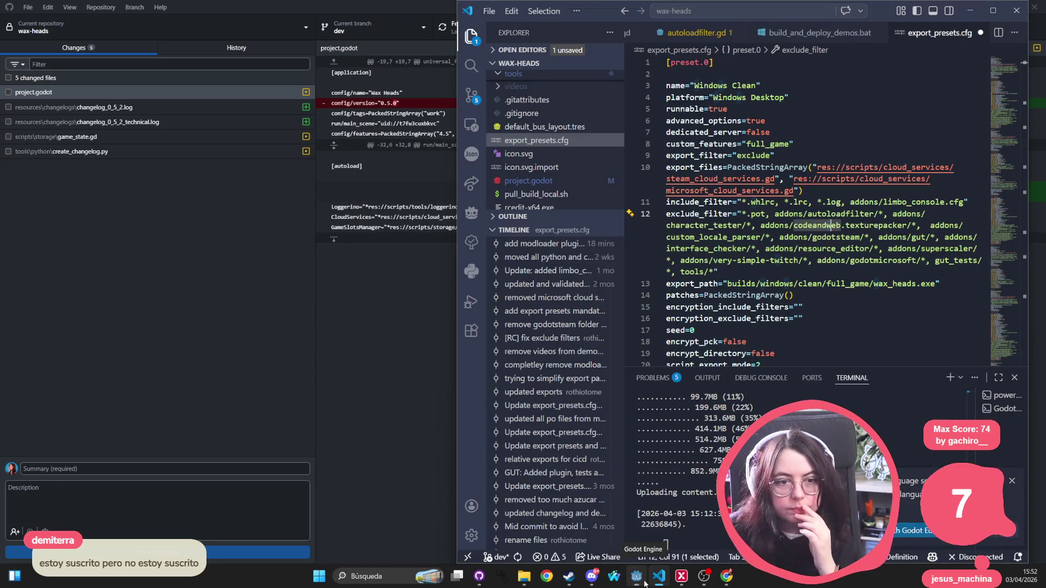
{"action": "left_click", "coordinate": [645, 583]}
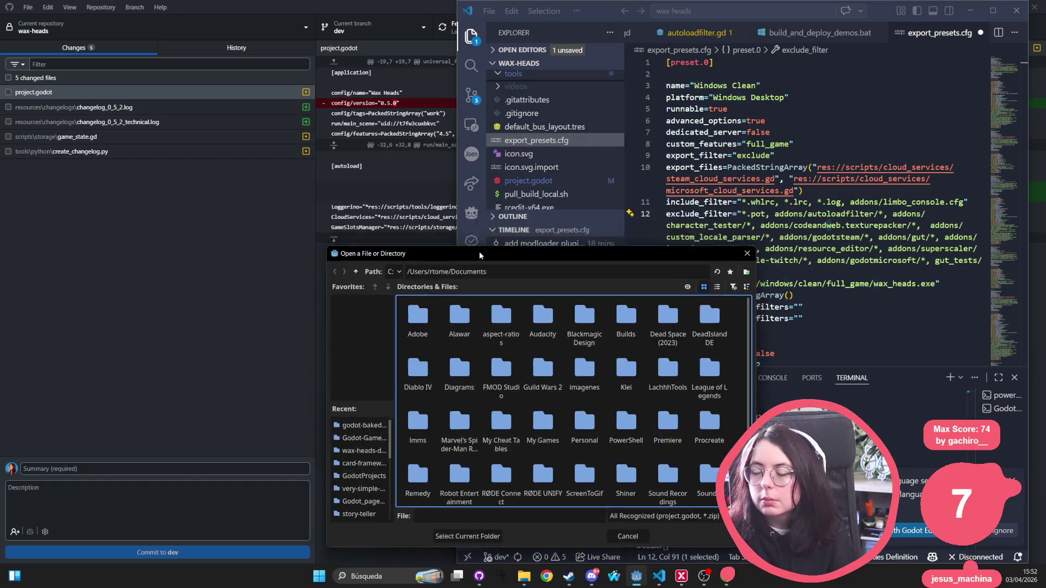
Step: Browse up to GodotProjects on drive D: and look over the wax-heads folders
{"action": "left_click_drag", "start_coordinate": [479, 251], "coordinate": [456, 192]}
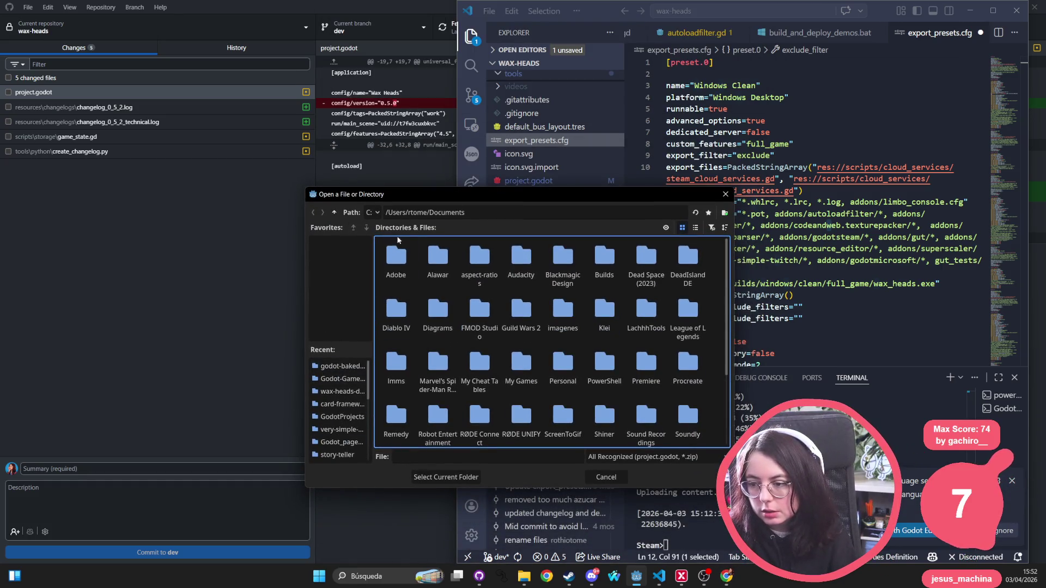
{"action": "left_click", "coordinate": [342, 366]}
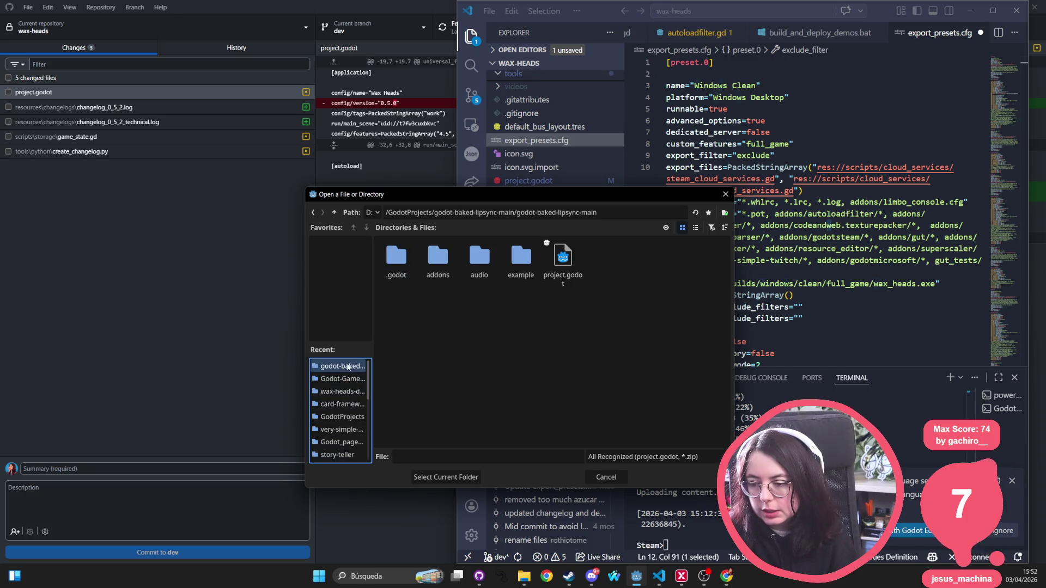
{"action": "left_click", "coordinate": [335, 212]}
{"action": "left_click", "coordinate": [335, 212]}
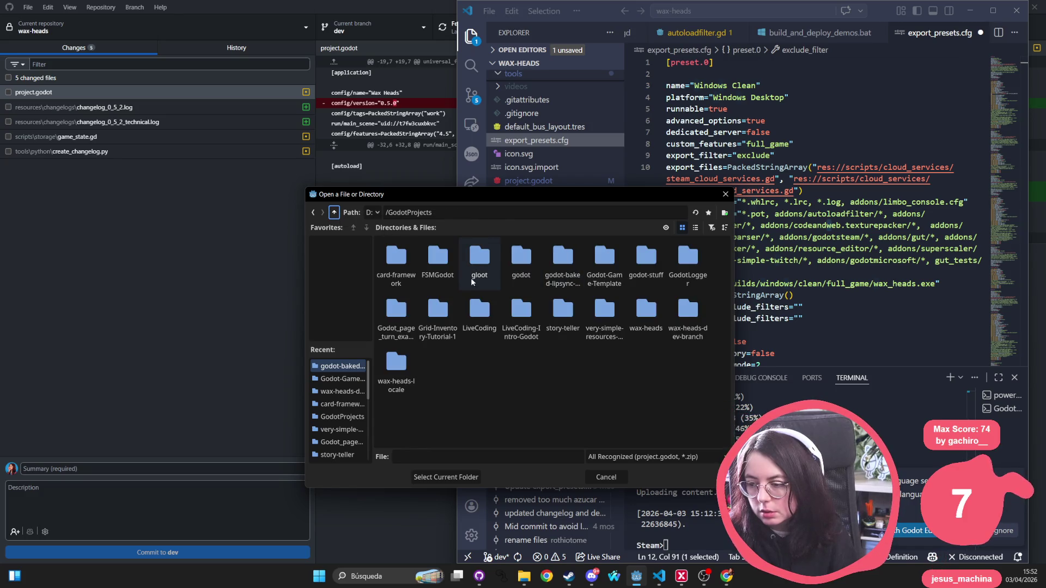
{"action": "left_click", "coordinate": [646, 326]}
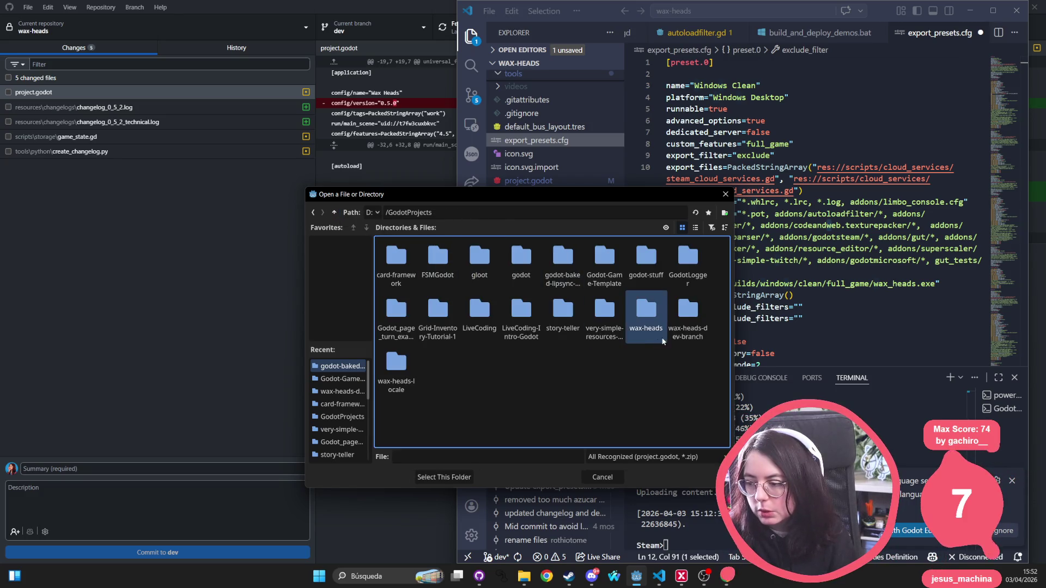
{"action": "key", "text": "Right"}
{"action": "key", "text": "Right"}
{"action": "key", "text": "Left"}
{"action": "key", "text": "Left"}
{"action": "key", "text": "Right"}
{"action": "key", "text": "Right"}
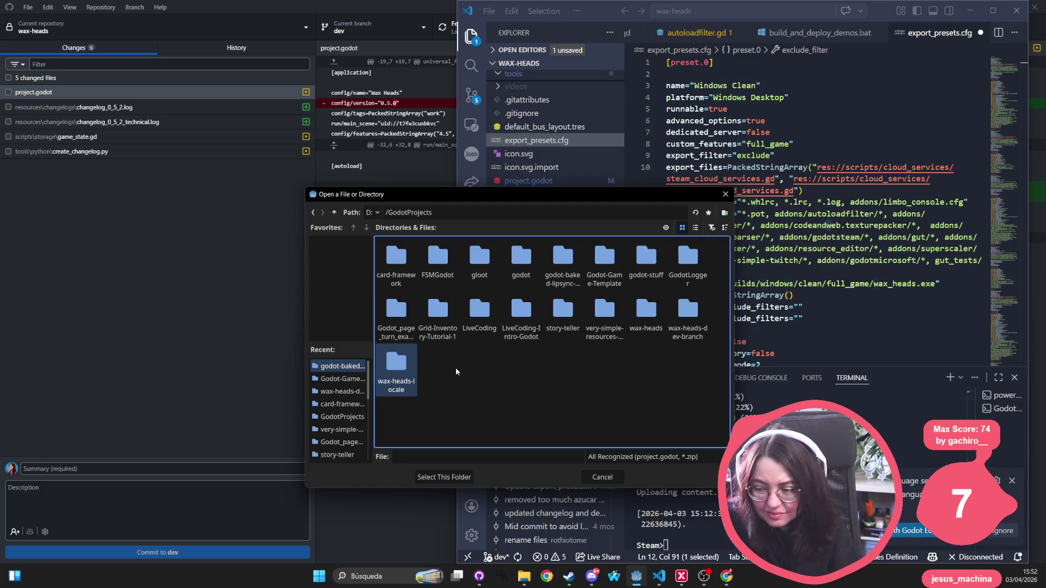
{"action": "key", "text": "Left"}
{"action": "key", "text": "Left"}
{"action": "key", "text": "Right"}
{"action": "key", "text": "Right"}
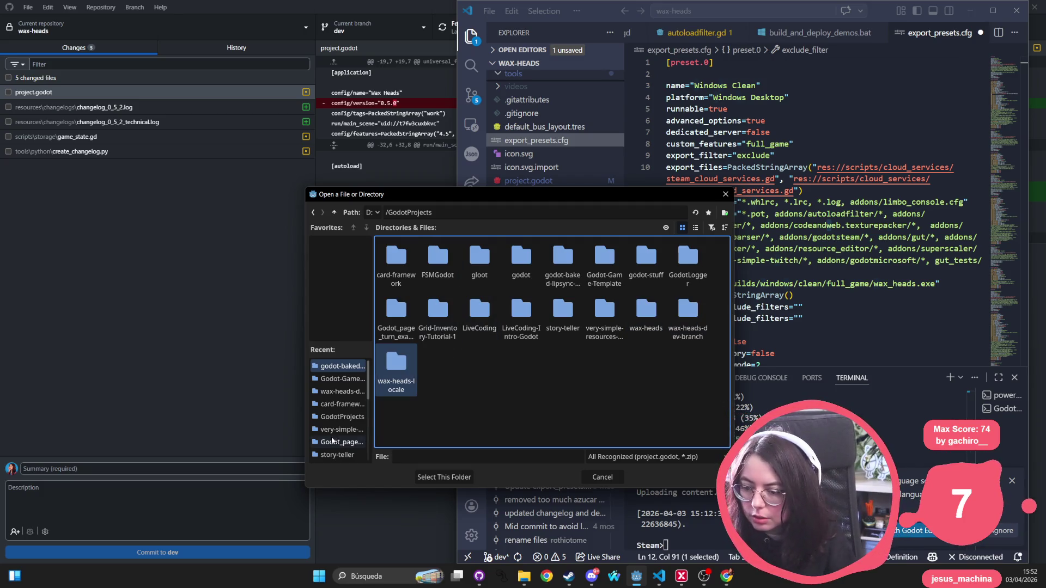
Step: Switch to drive C:, browse GodotProjects and wax-heads, then close the picker unchosen
{"action": "left_click", "coordinate": [372, 213]}
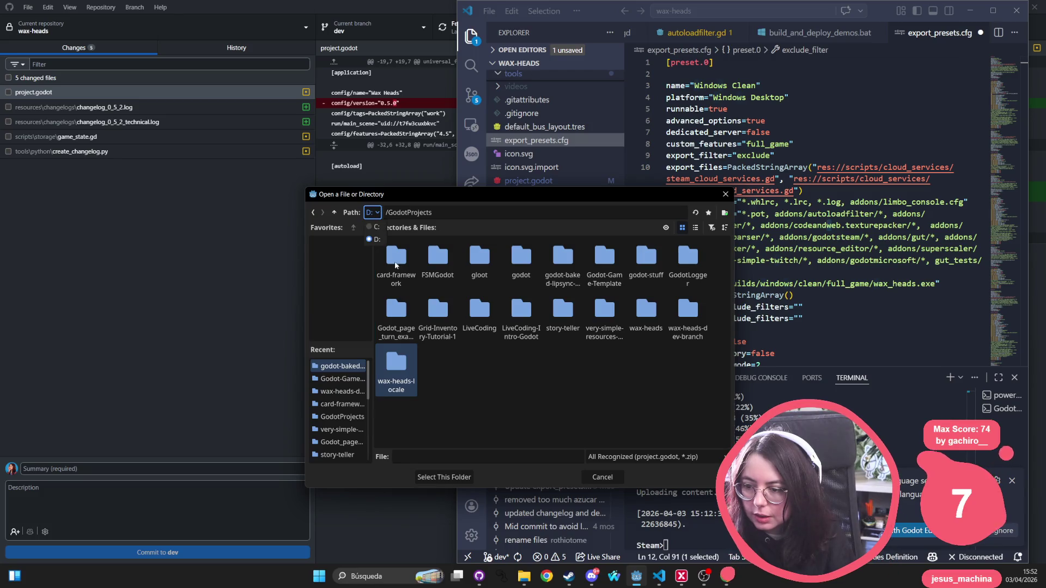
{"action": "left_click", "coordinate": [373, 225]}
{"action": "left_click", "coordinate": [604, 313]}
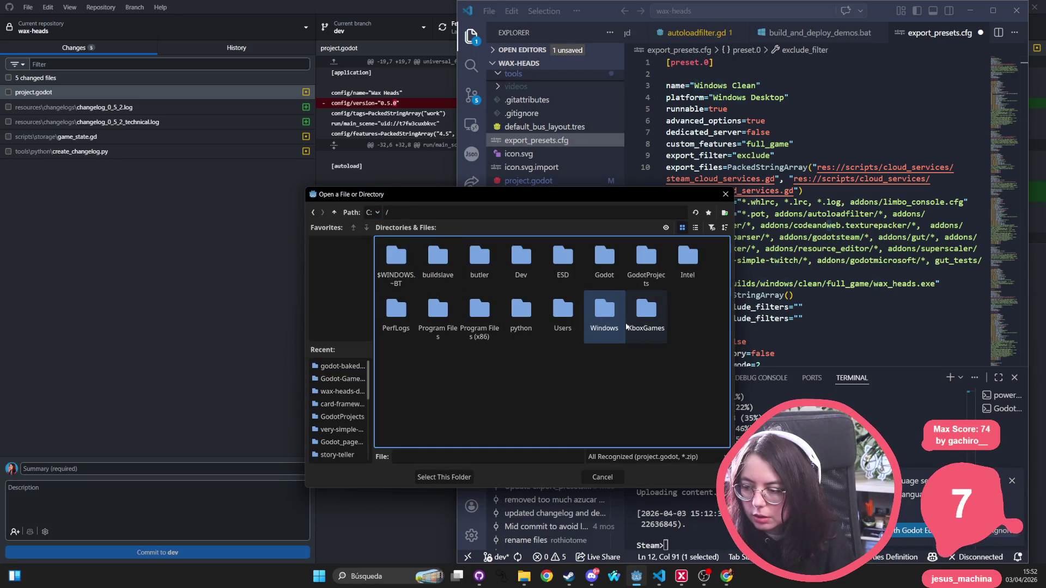
{"action": "double_click", "coordinate": [646, 256]}
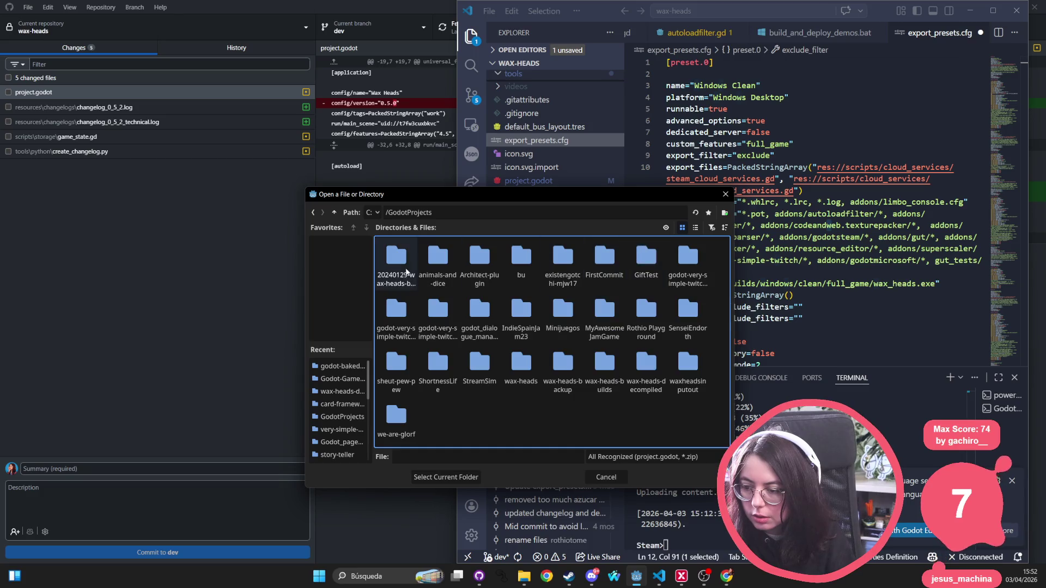
{"action": "left_click", "coordinate": [523, 370]}
{"action": "double_click", "coordinate": [533, 378]}
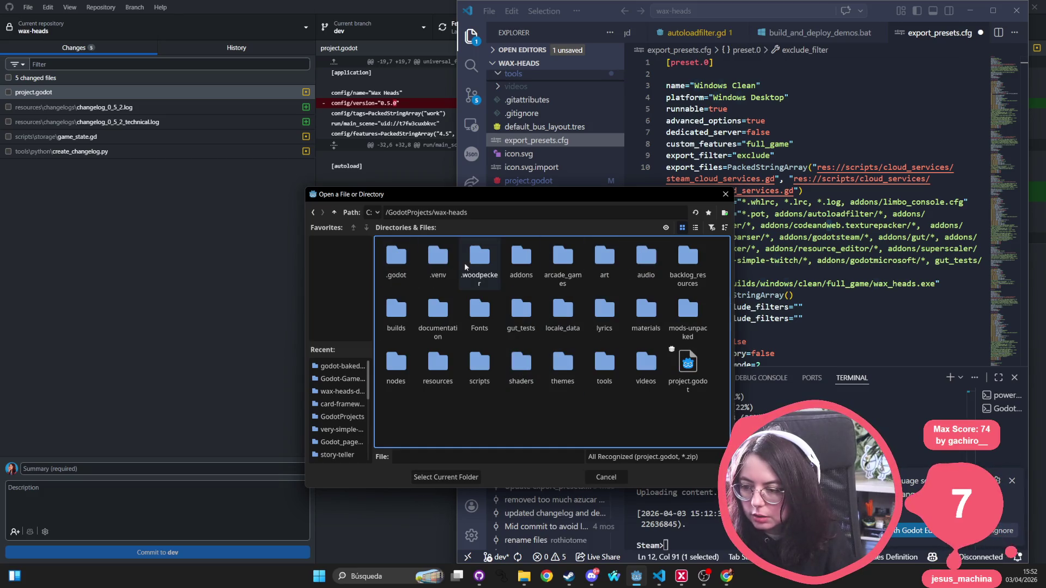
{"action": "left_click", "coordinate": [334, 212]}
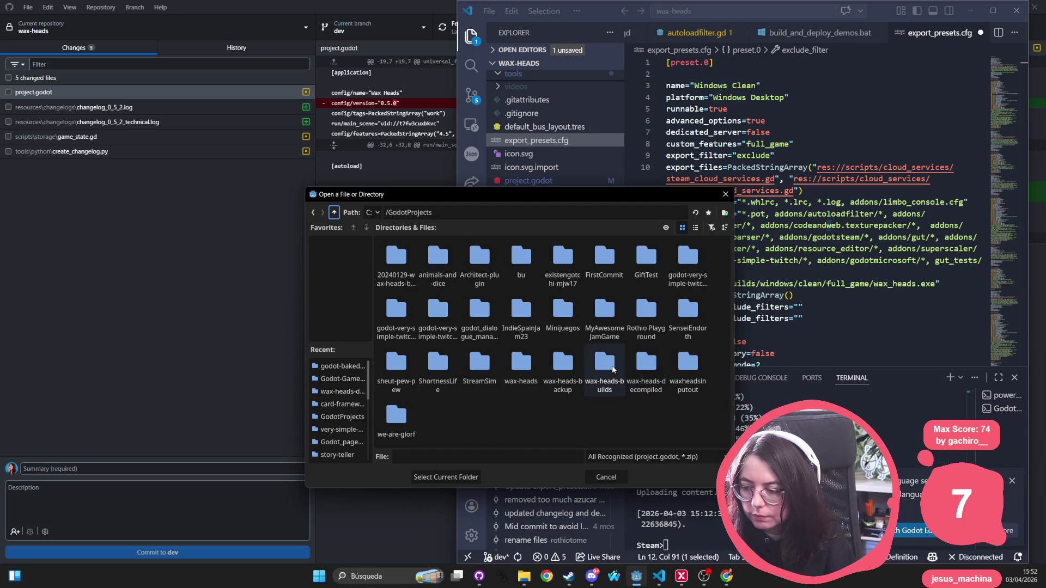
{"action": "left_click", "coordinate": [725, 194]}
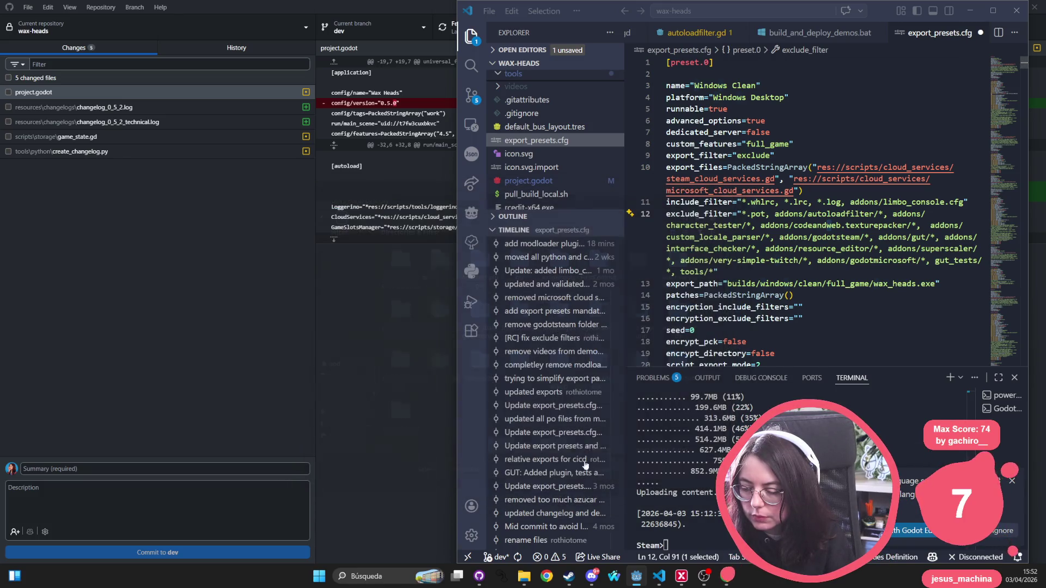
{"action": "left_click", "coordinate": [524, 578]}
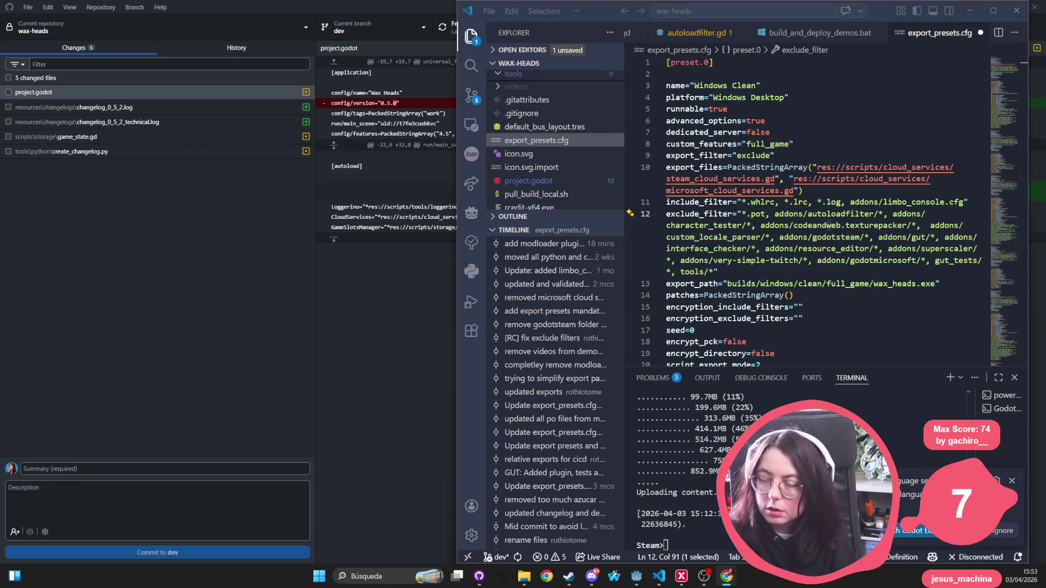
Step: Bring the Godot docs forward and scroll through the Using the Project Manager page
{"action": "key", "text": "alt+Tab"}
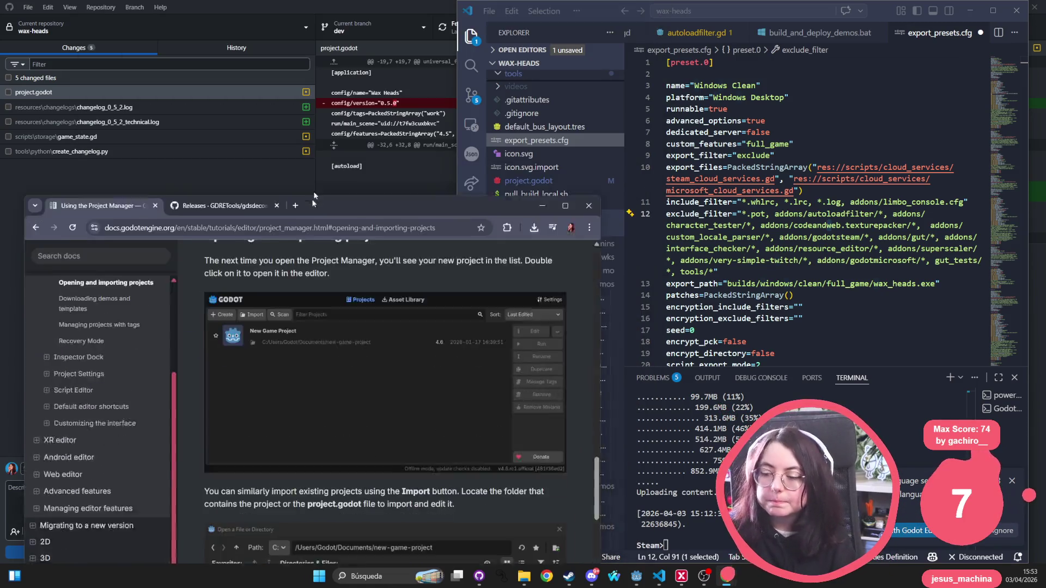
{"action": "scroll", "coordinate": [546, 182], "scroll_direction": "up", "scroll_amount": 2}
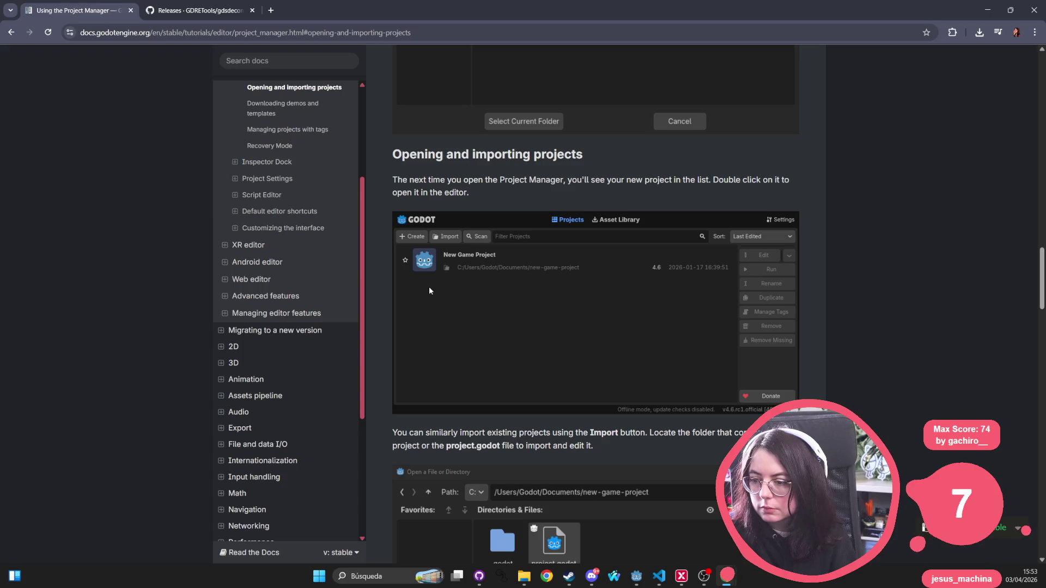
{"action": "scroll", "coordinate": [557, 282], "scroll_direction": "up", "scroll_amount": 3}
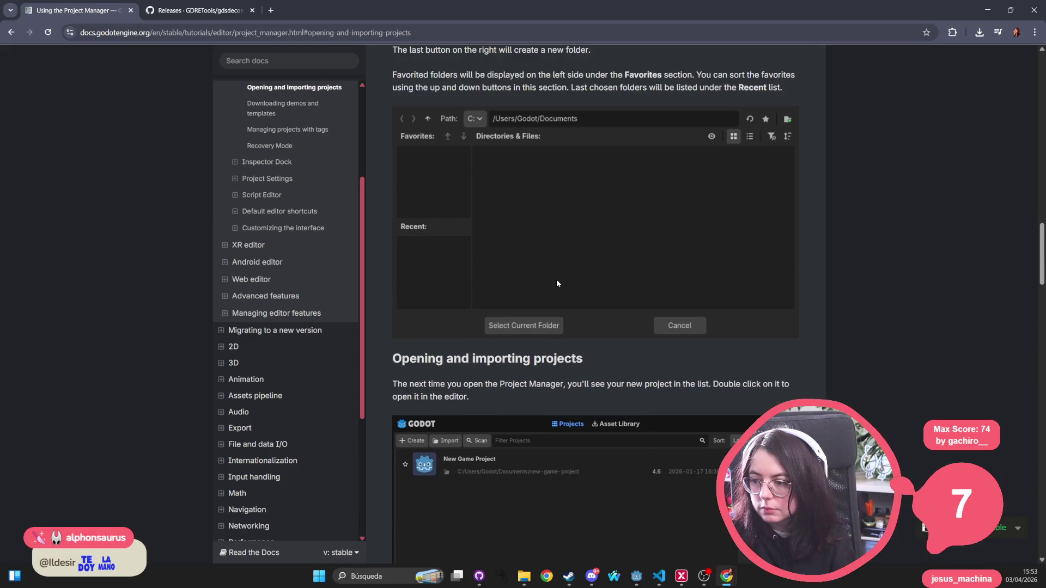
{"action": "scroll", "coordinate": [557, 283], "scroll_direction": "up", "scroll_amount": 2}
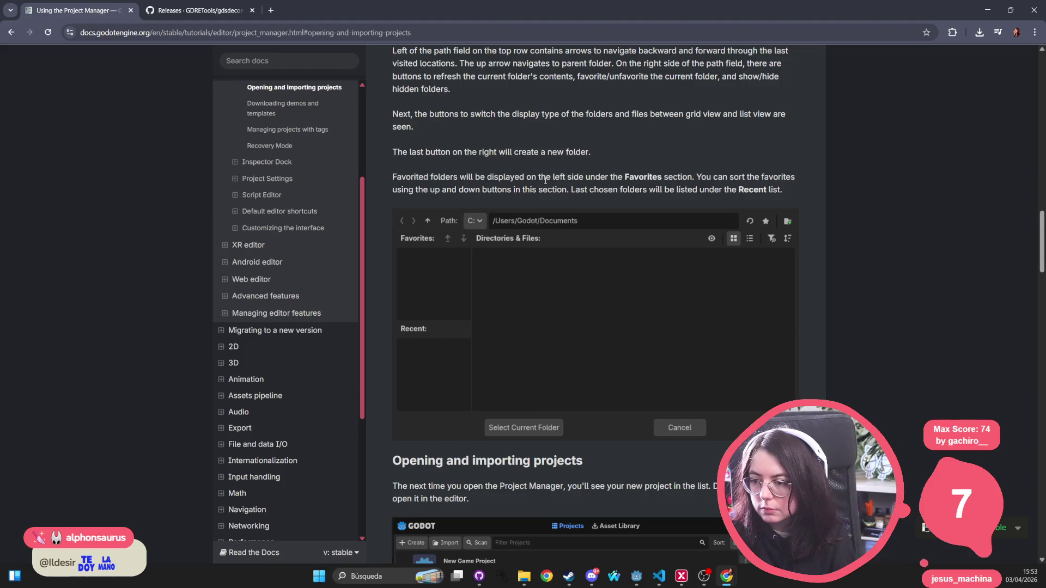
{"action": "scroll", "coordinate": [430, 218], "scroll_direction": "up", "scroll_amount": 4}
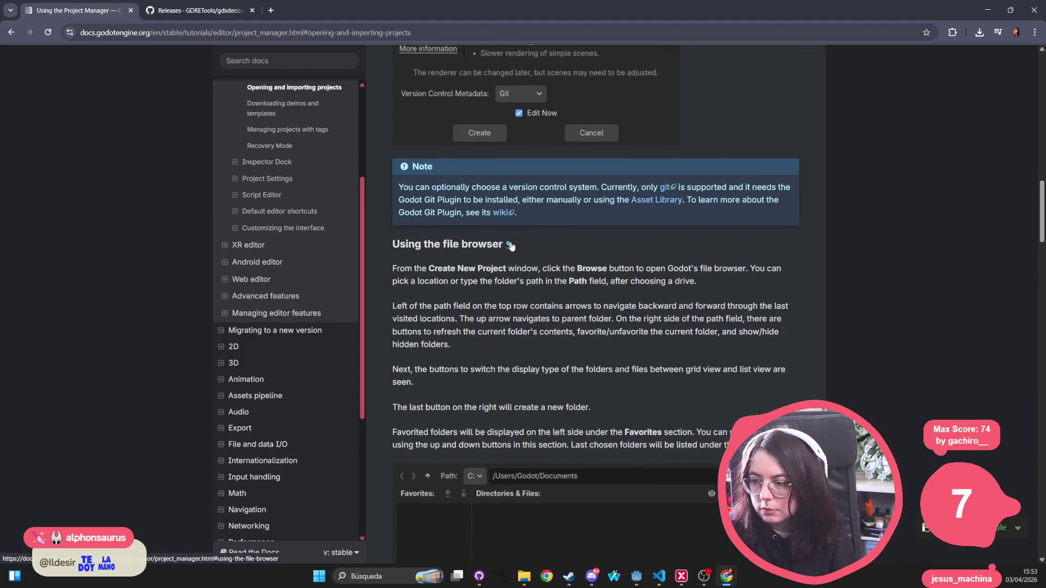
{"action": "scroll", "coordinate": [511, 244], "scroll_direction": "up", "scroll_amount": 8}
{"action": "scroll", "coordinate": [512, 245], "scroll_direction": "up", "scroll_amount": 12}
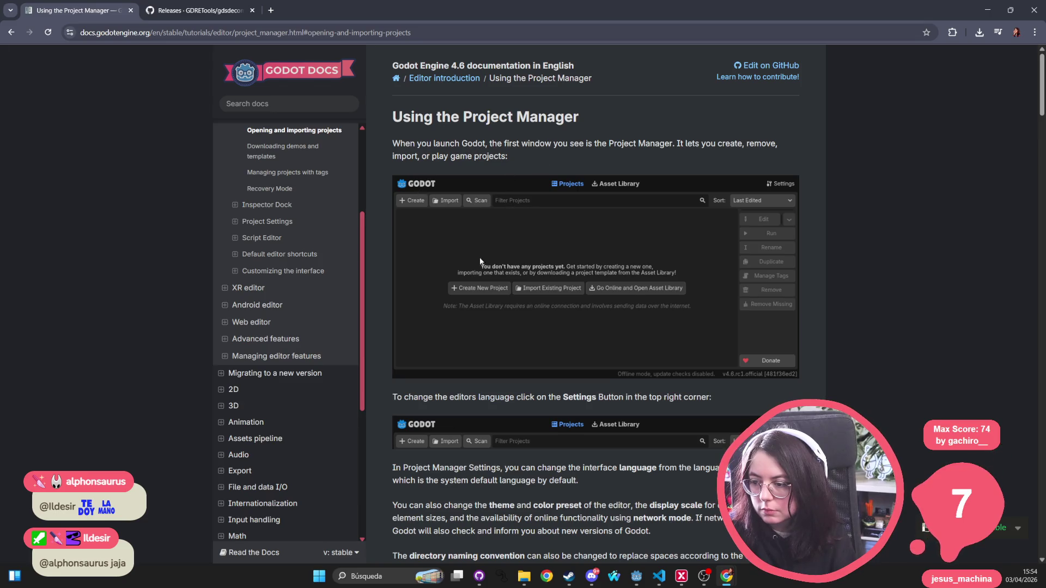
{"action": "scroll", "coordinate": [567, 305], "scroll_direction": "down", "scroll_amount": 3}
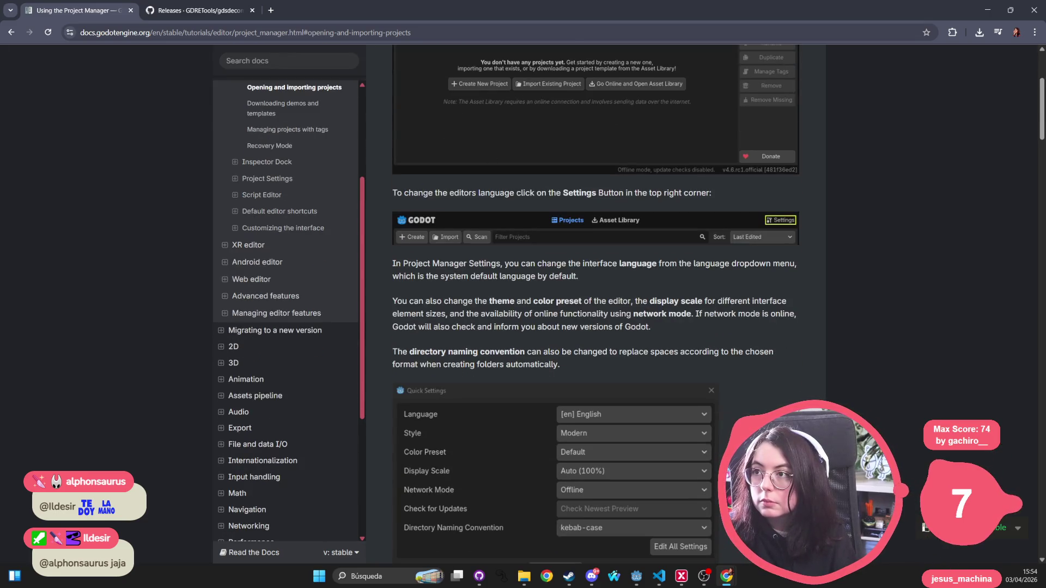
{"action": "scroll", "coordinate": [547, 322], "scroll_direction": "down", "scroll_amount": 2}
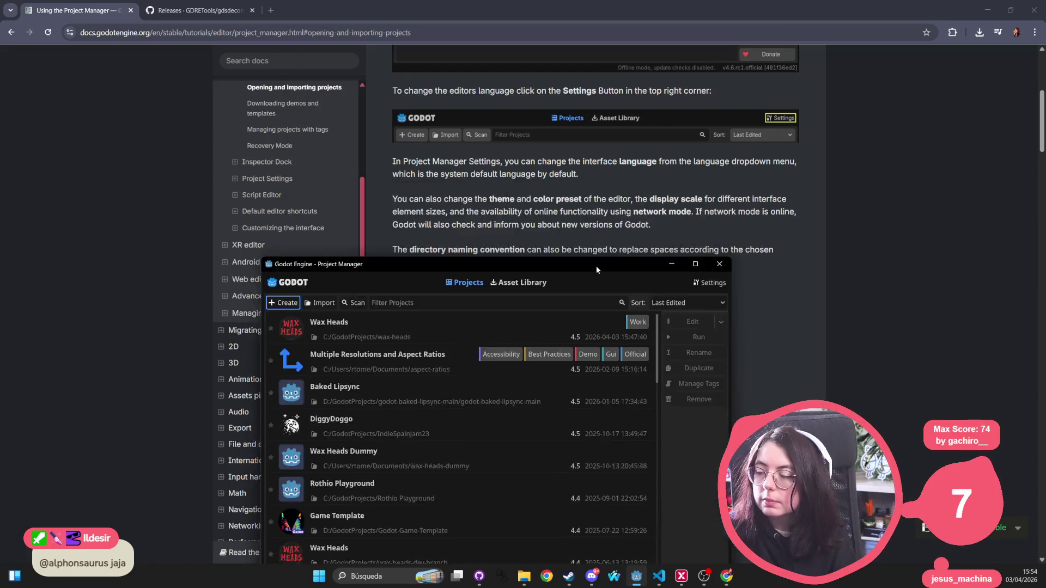
Step: Start a new Forward+ project named wax-heads-decompiled-project
{"action": "left_click", "coordinate": [254, 225]}
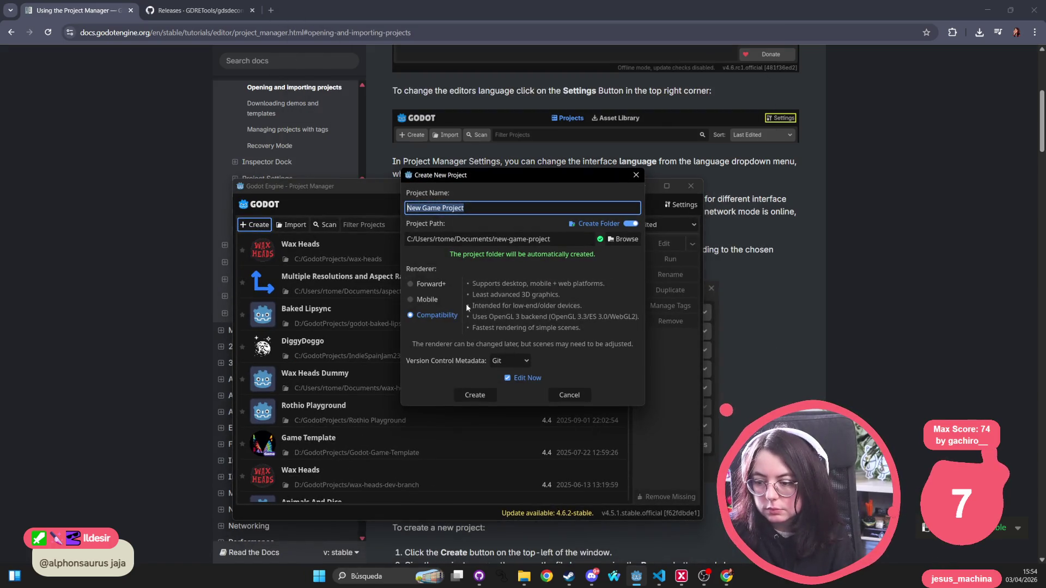
{"action": "left_click", "coordinate": [442, 283]}
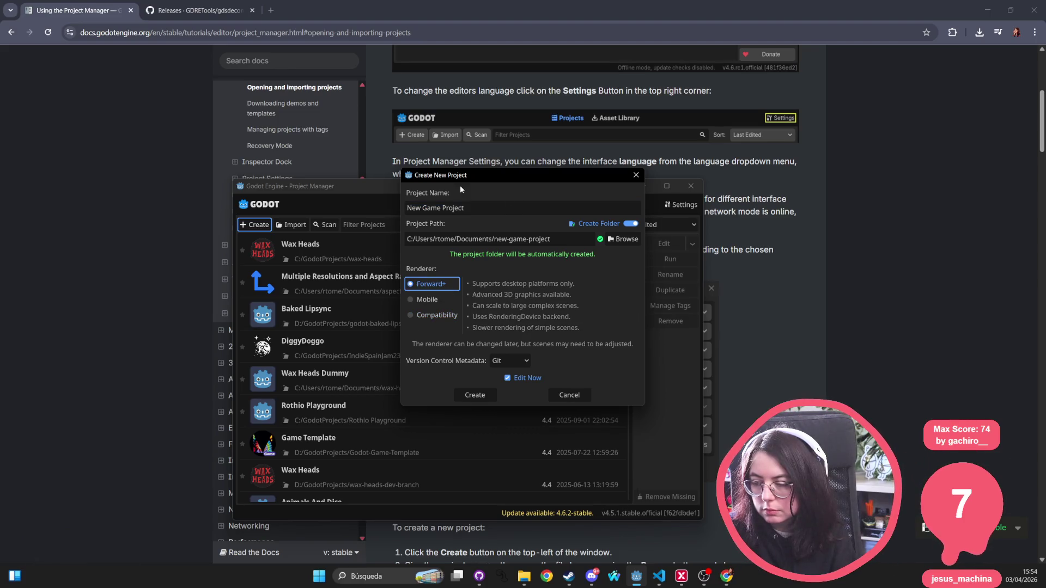
{"action": "left_click", "coordinate": [491, 208]}
{"action": "type", "text": "wax-e"}
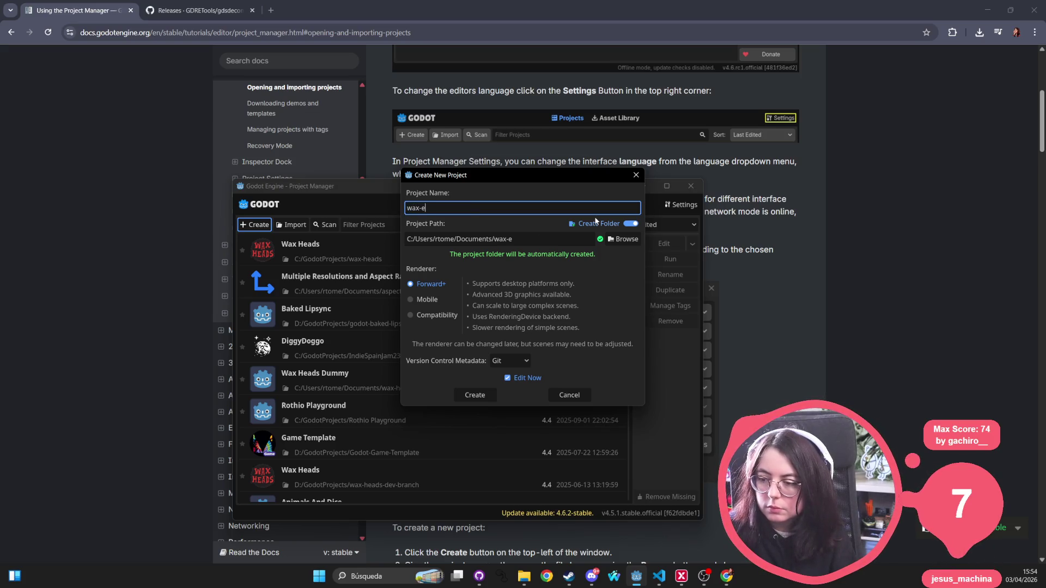
{"action": "key", "text": "BackSpace"}
{"action": "type", "text": "heads-decompiled-"}
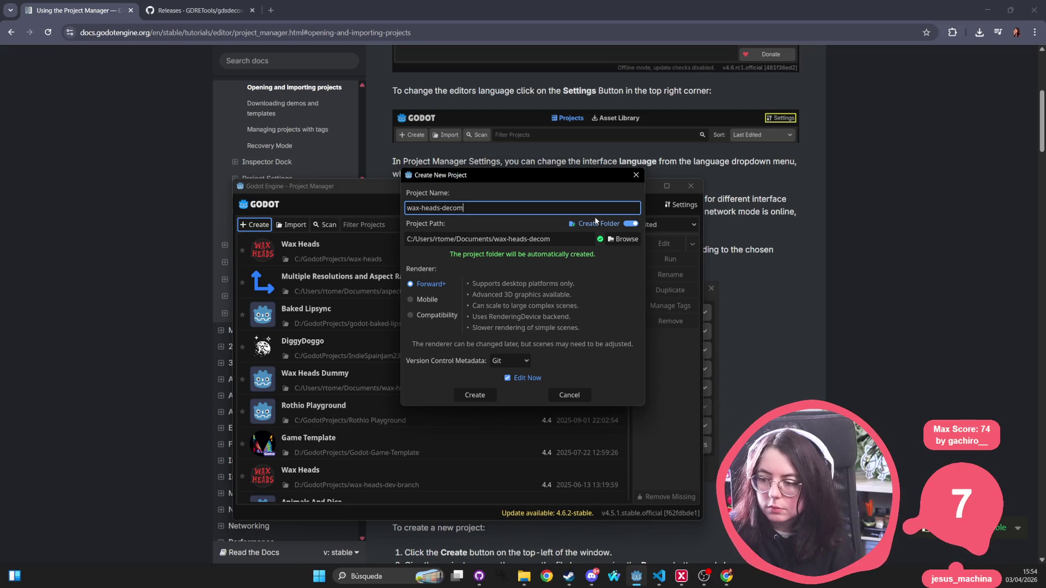
{"action": "type", "text": "project"}
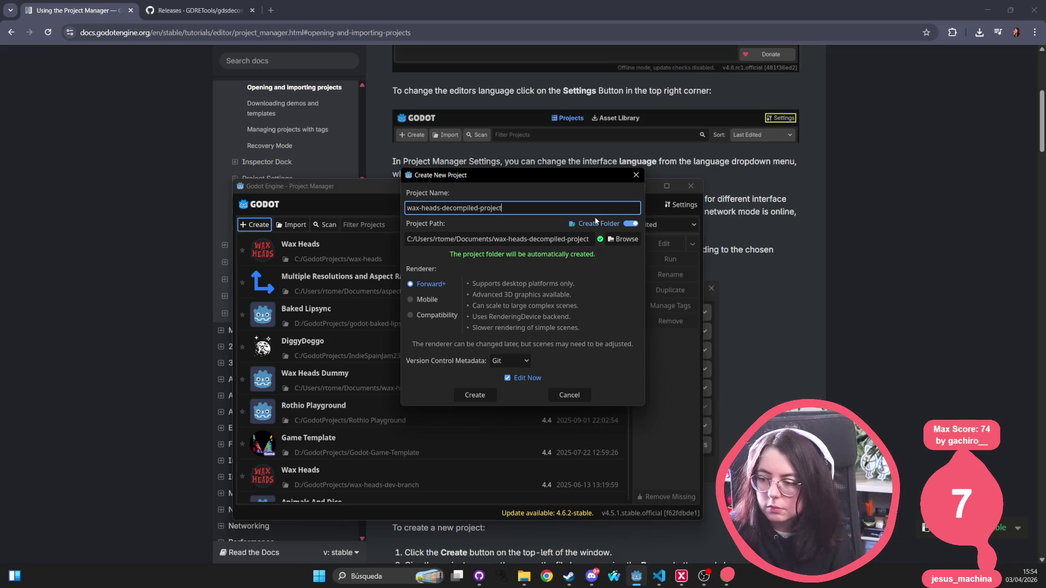